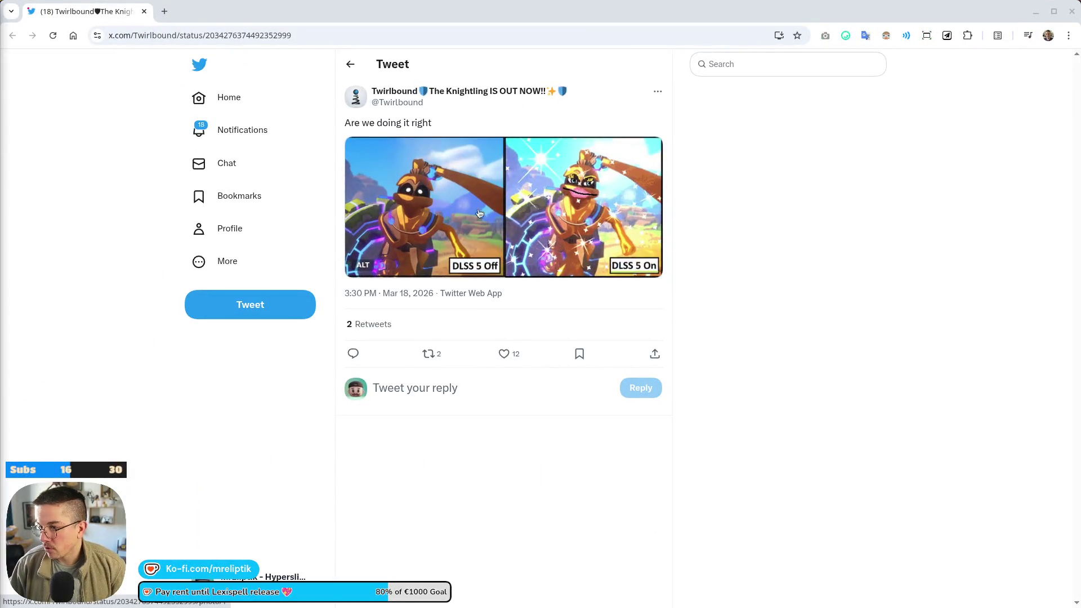
- Like the DLSS on/off comparison tweet and return to the Home feed
left_click(502, 360)
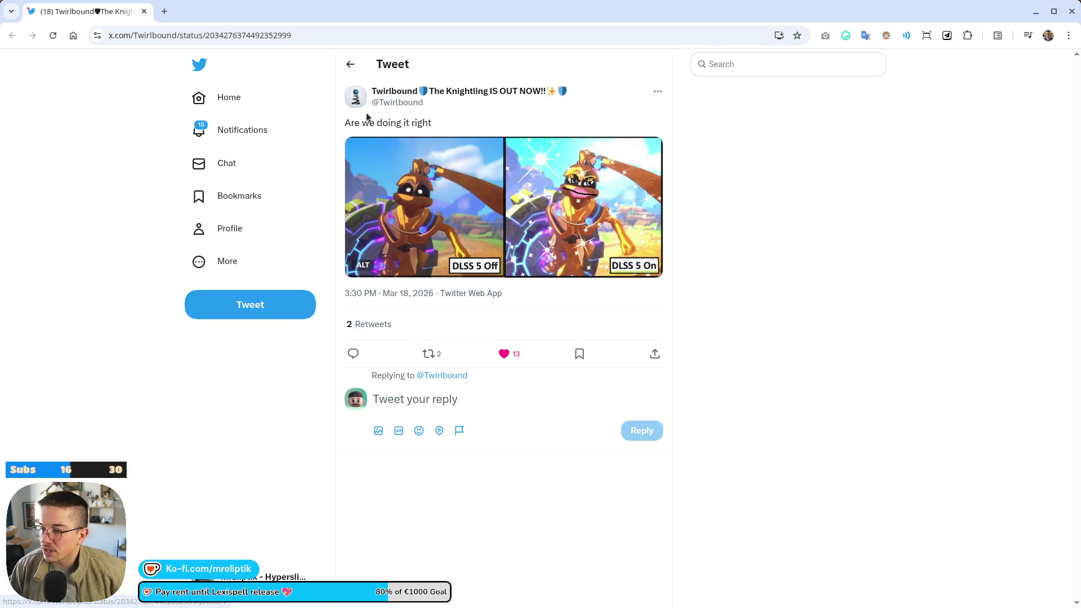
left_click(349, 64)
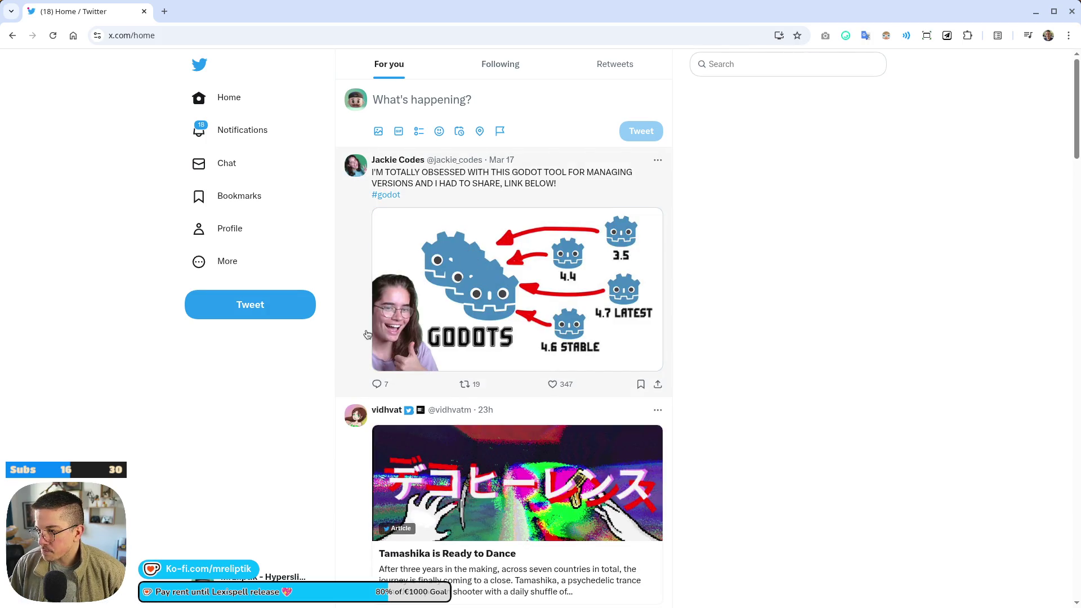
scroll(367, 335, "down", 1)
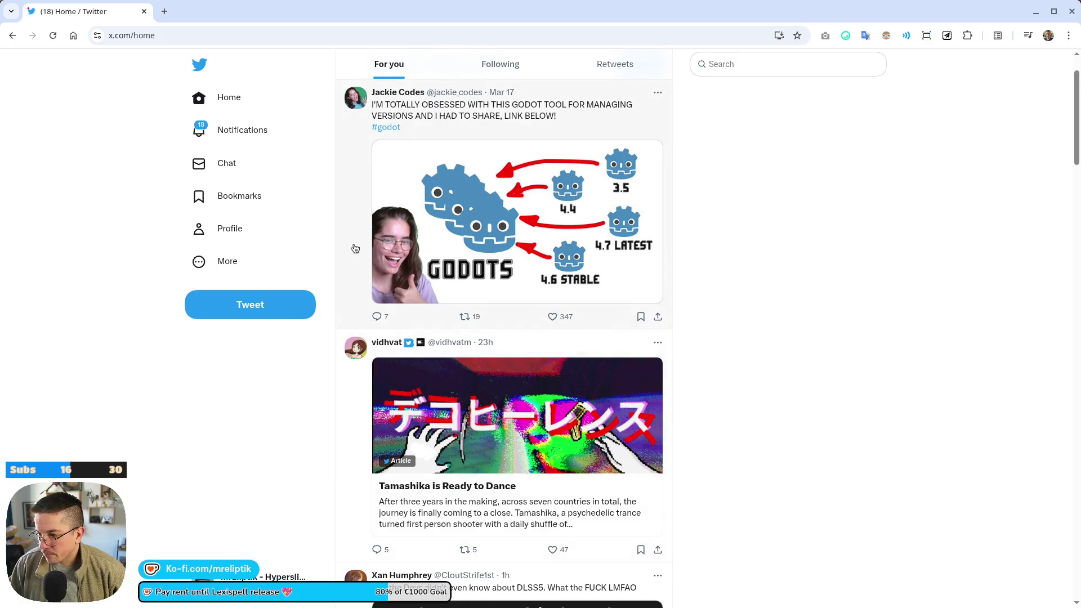
scroll(355, 248, "down", 7)
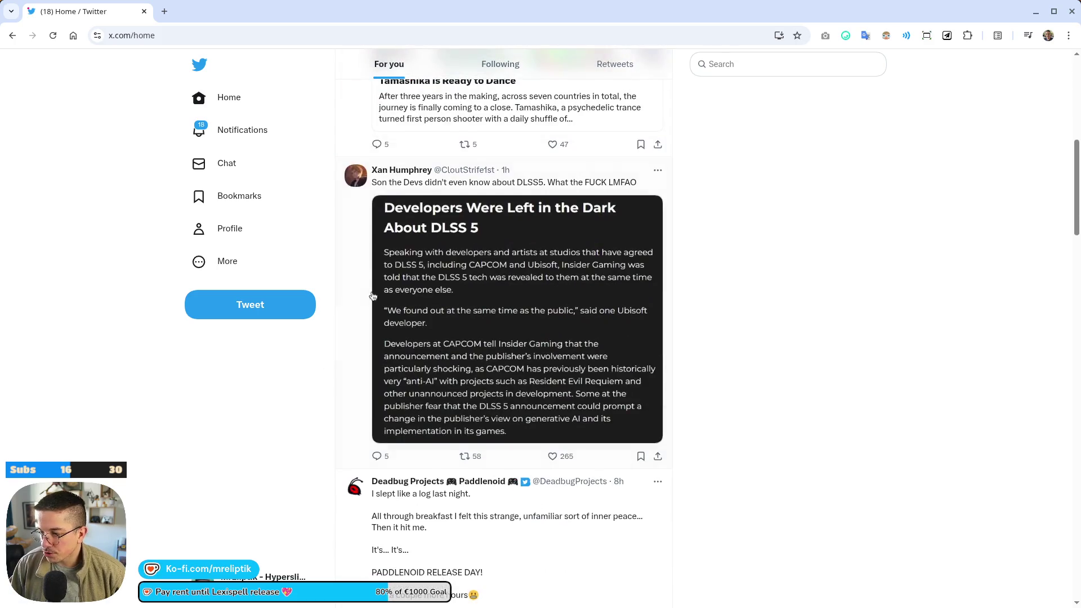
scroll(454, 221, "down", 4)
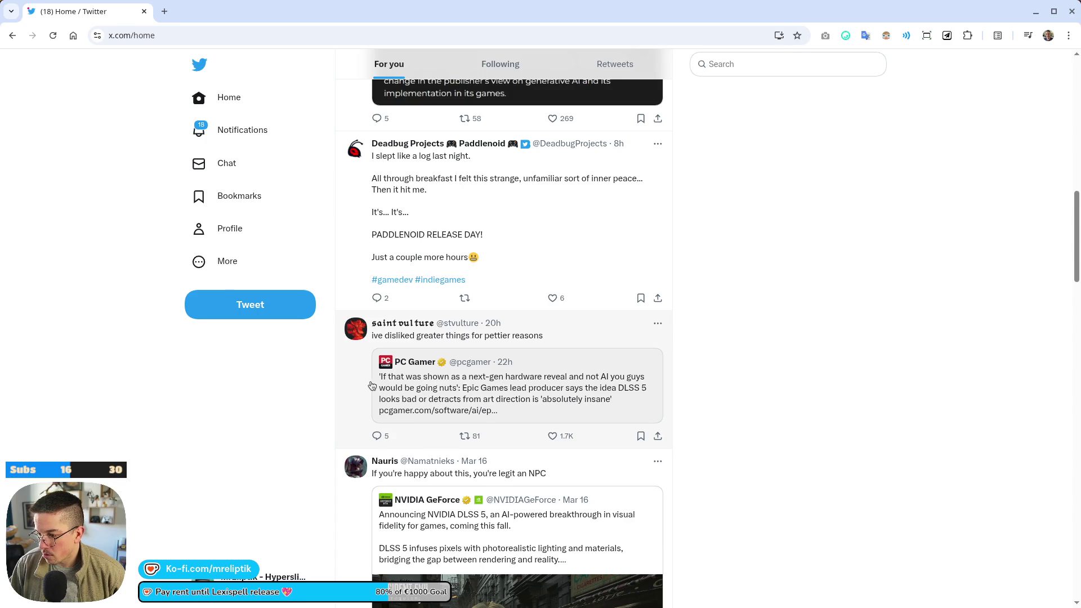
scroll(371, 385, "down", 3)
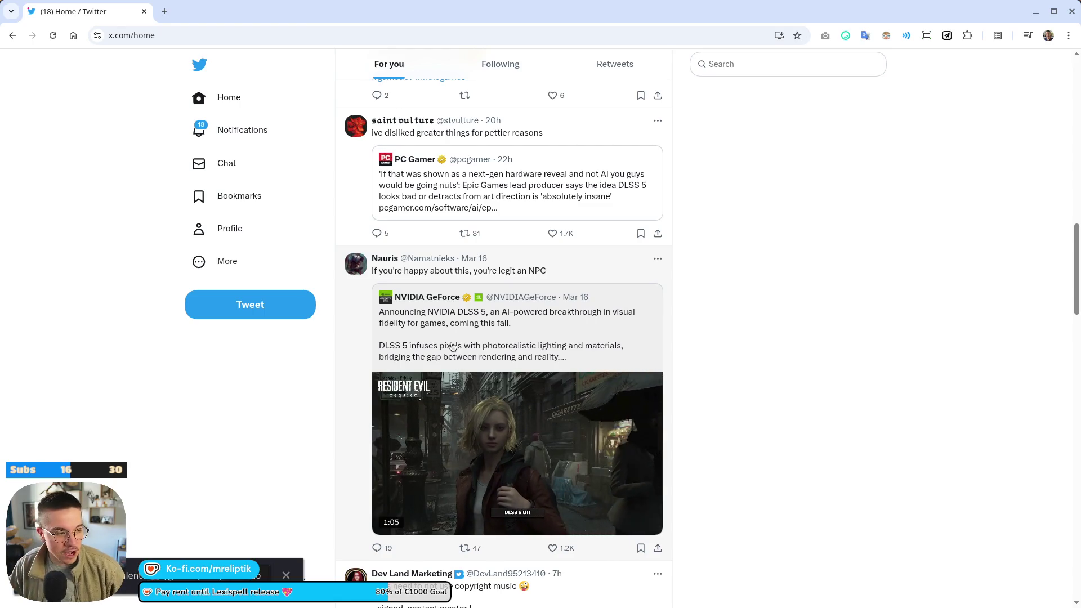
scroll(360, 395, "down", 2)
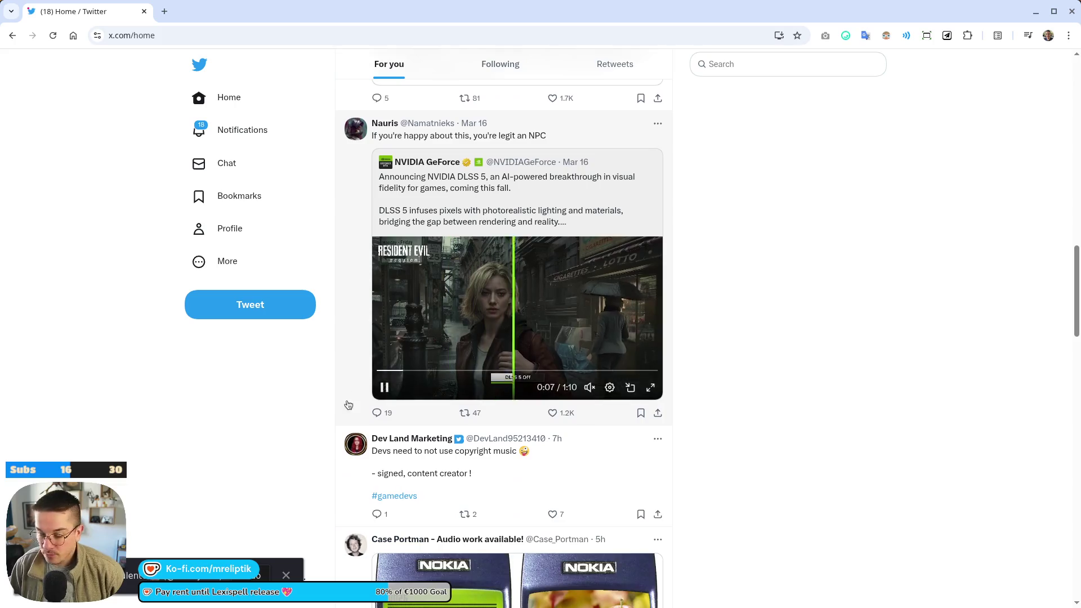
scroll(355, 398, "down", 3)
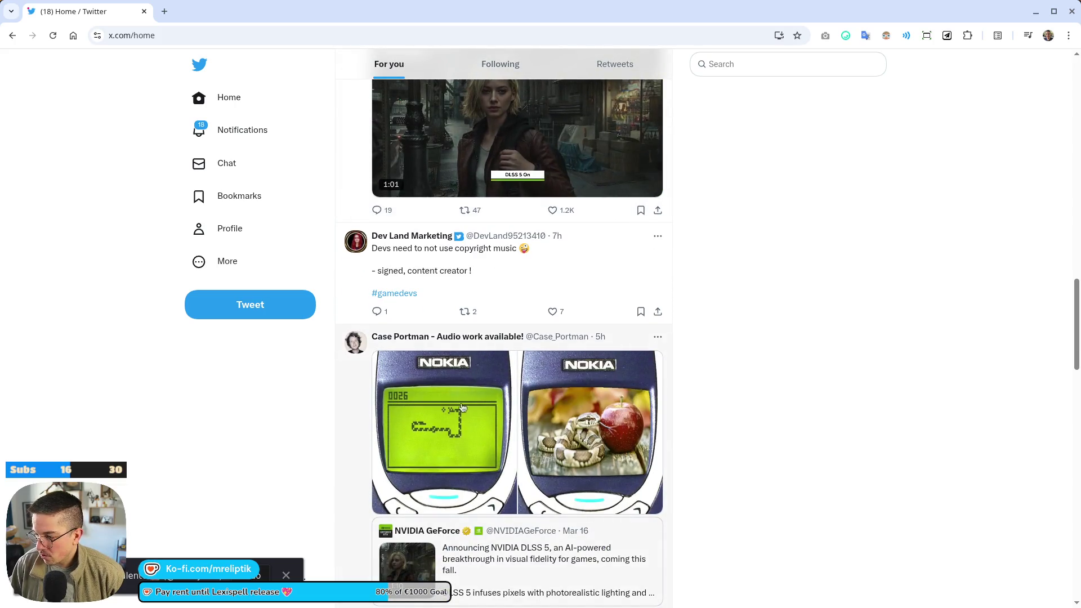
scroll(482, 470, "down", 3)
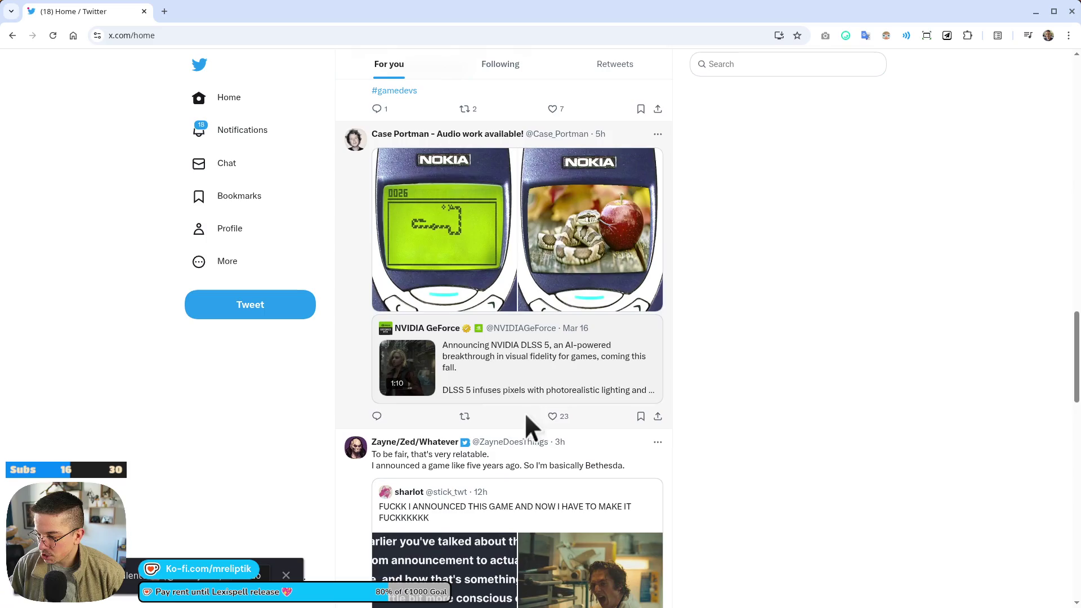
- Like and retweet the Nokia snake comparison tweet, then keep browsing the feed
left_click(555, 417)
left_click(465, 416)
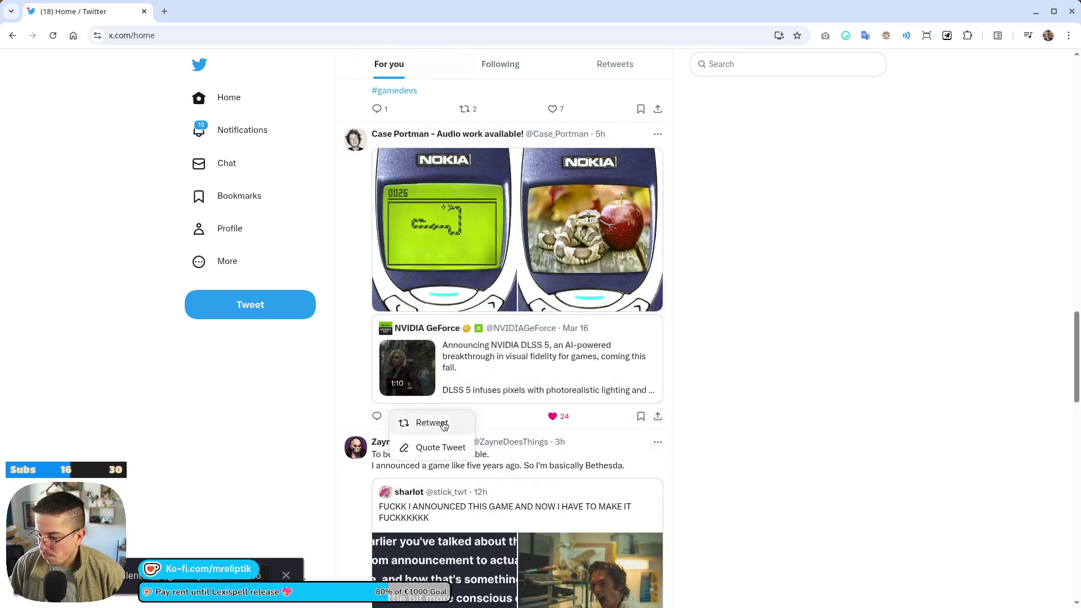
left_click(443, 426)
scroll(334, 429, "down", 3)
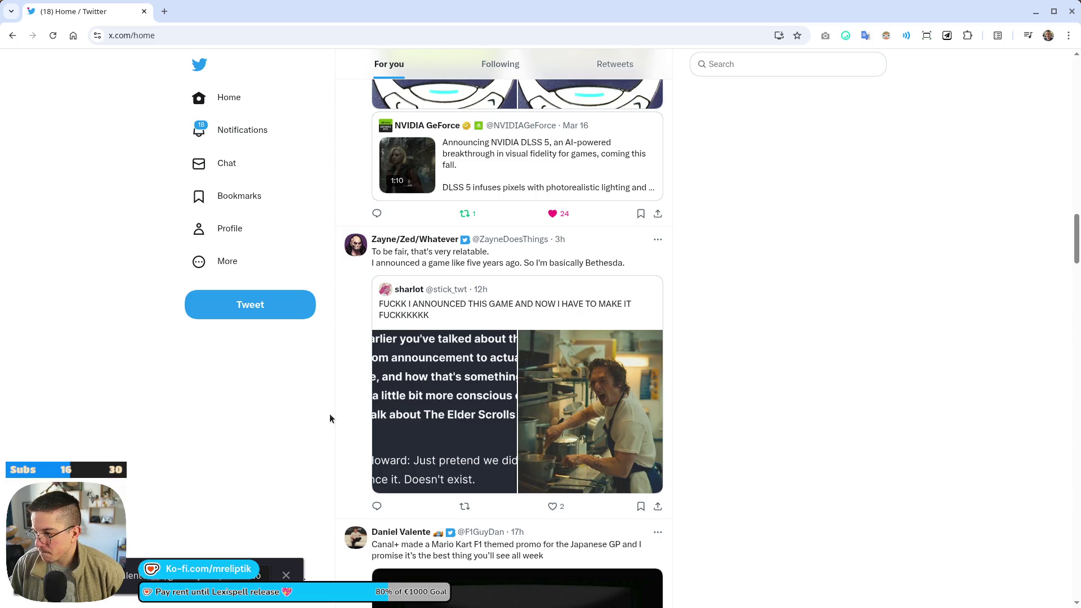
scroll(329, 417, "down", 5)
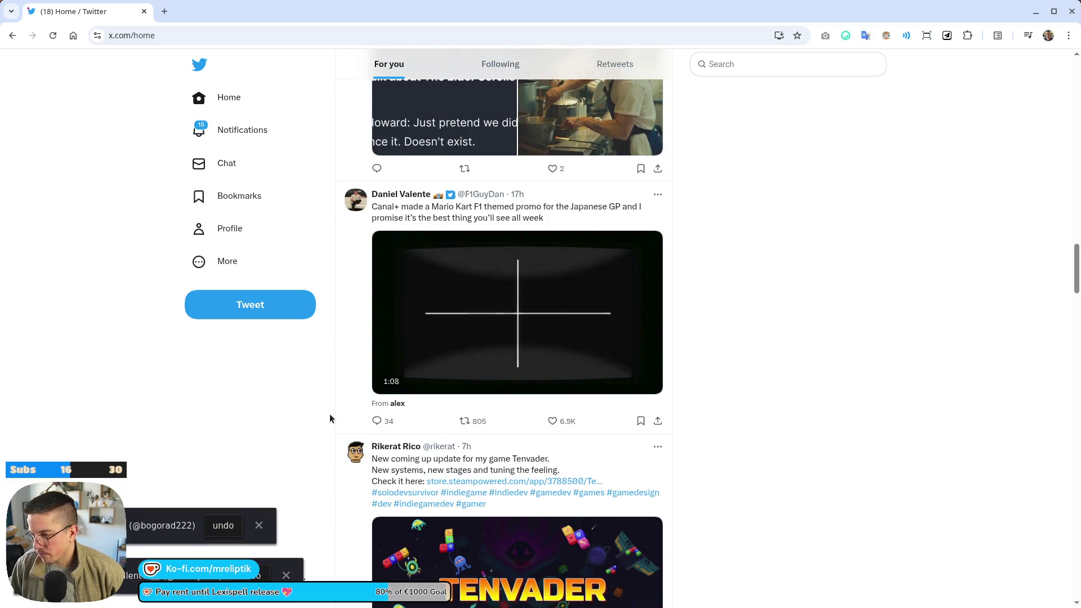
scroll(329, 418, "down", 8)
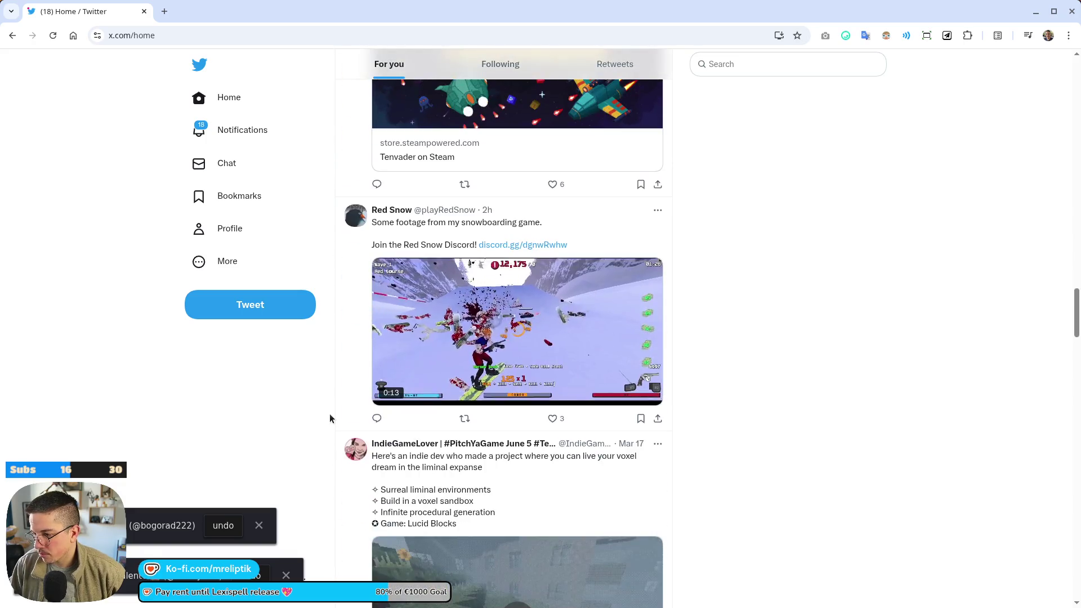
scroll(329, 417, "down", 4)
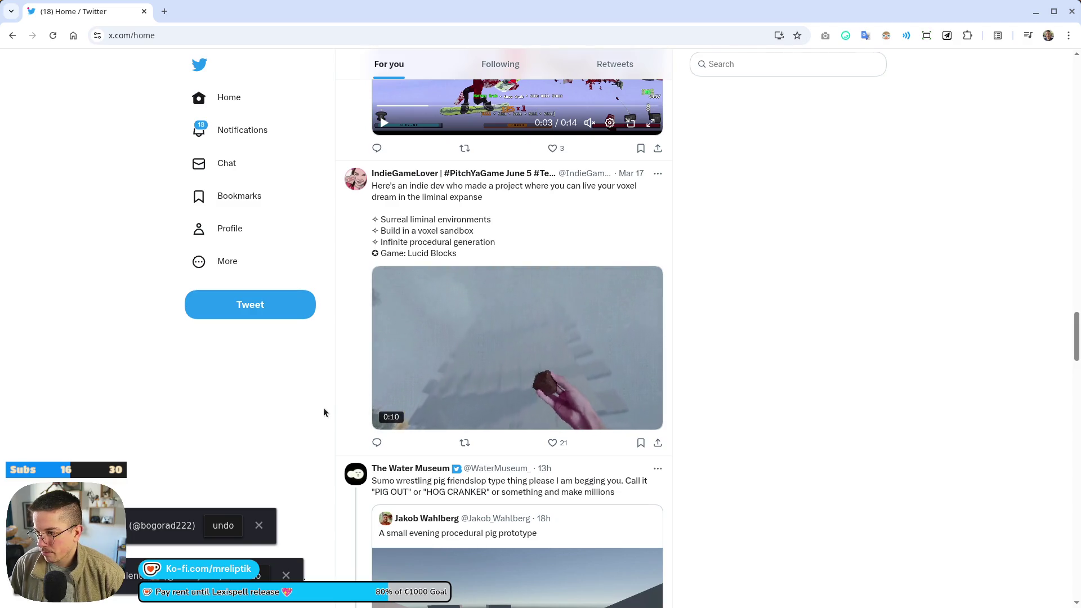
scroll(324, 414, "down", 4)
scroll(323, 409, "down", 3)
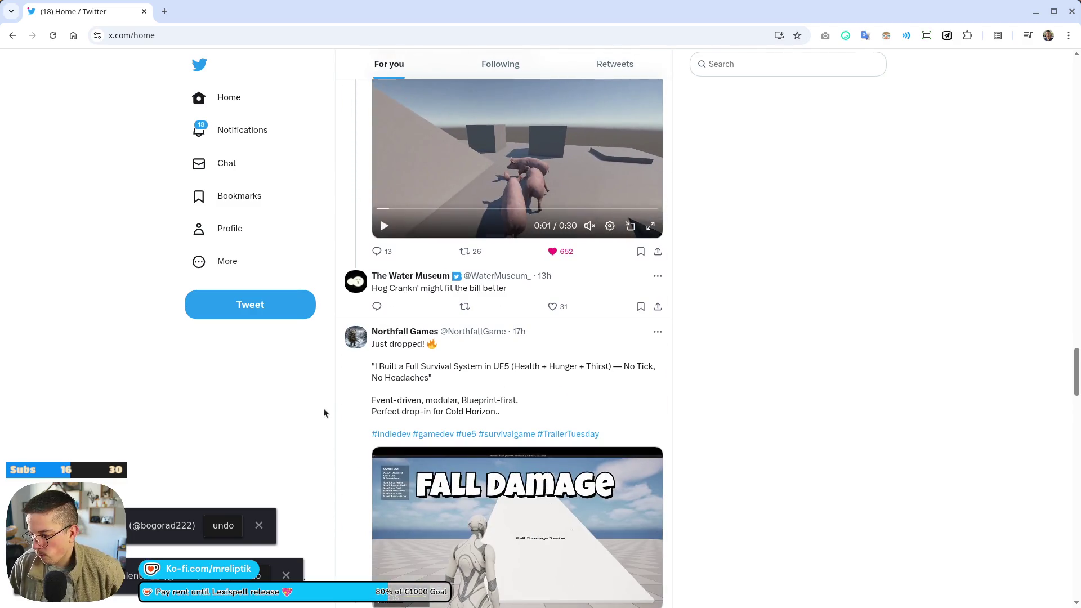
scroll(324, 412, "down", 4)
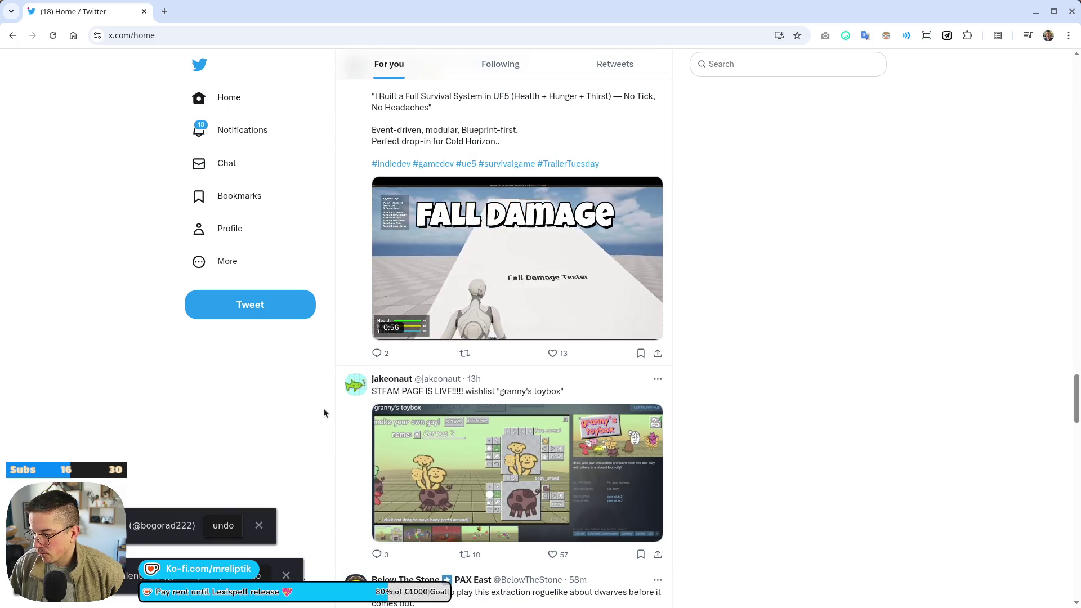
scroll(324, 413, "down", 5)
scroll(324, 411, "down", 5)
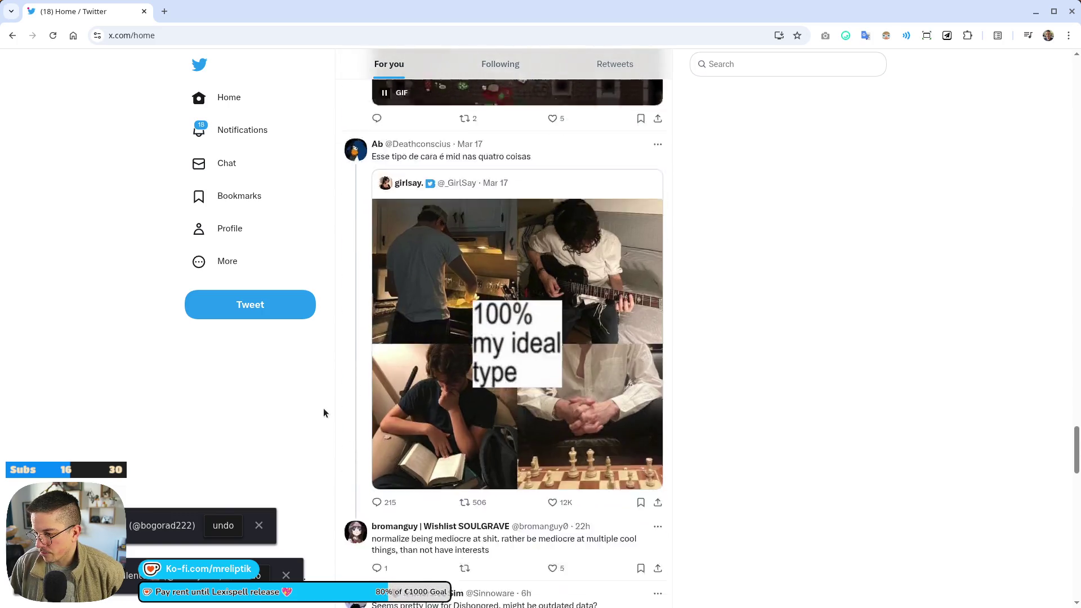
scroll(324, 411, "down", 6)
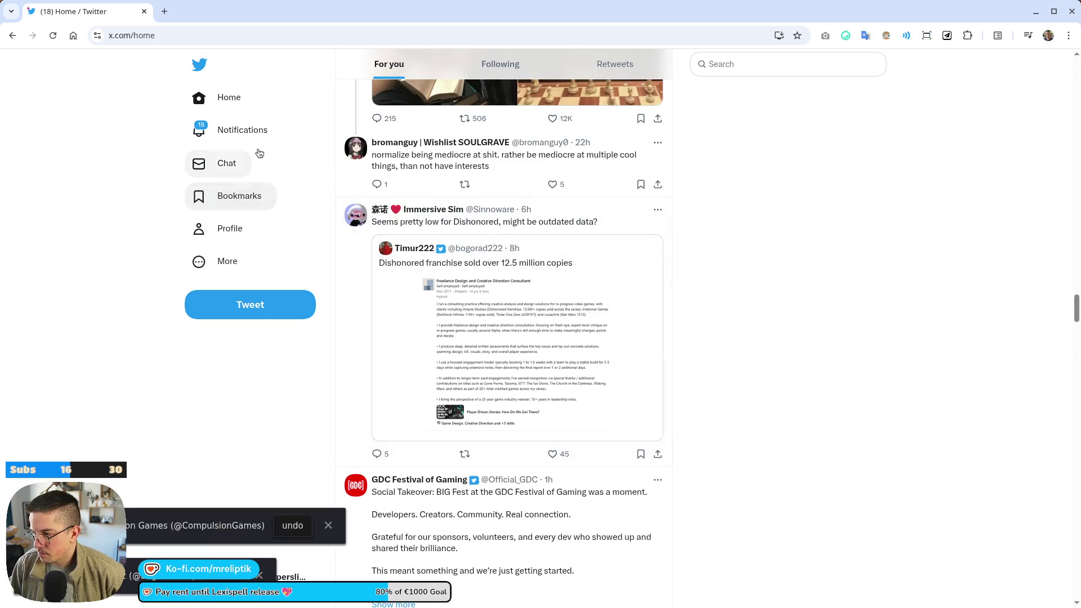
- In notifications, like the feathered-creature GIF reply and send a 'lol' reply to it
left_click(218, 130)
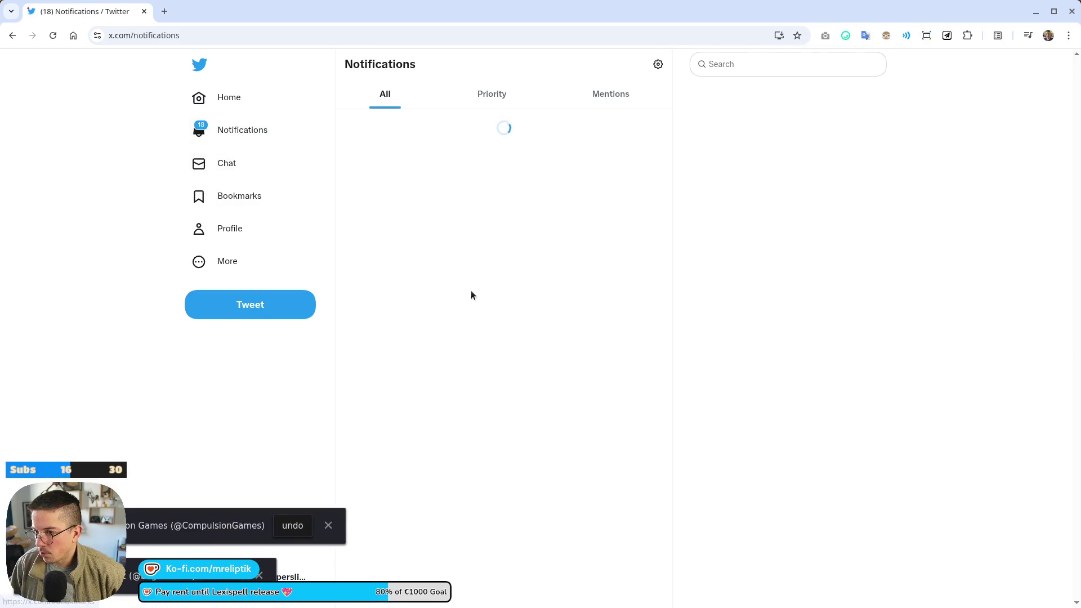
scroll(484, 321, "down", 12)
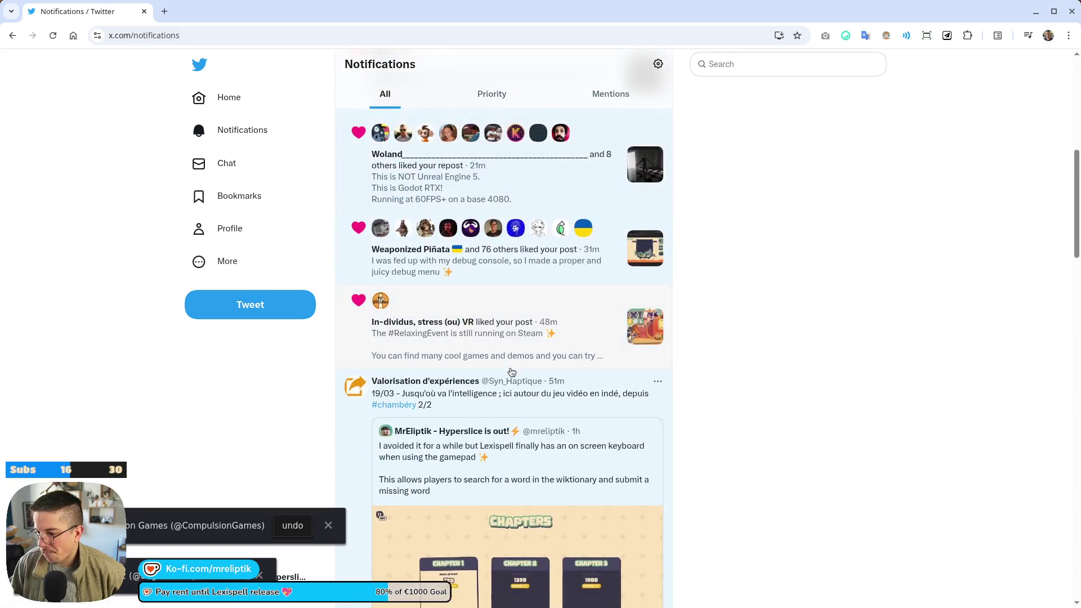
scroll(517, 380, "down", 10)
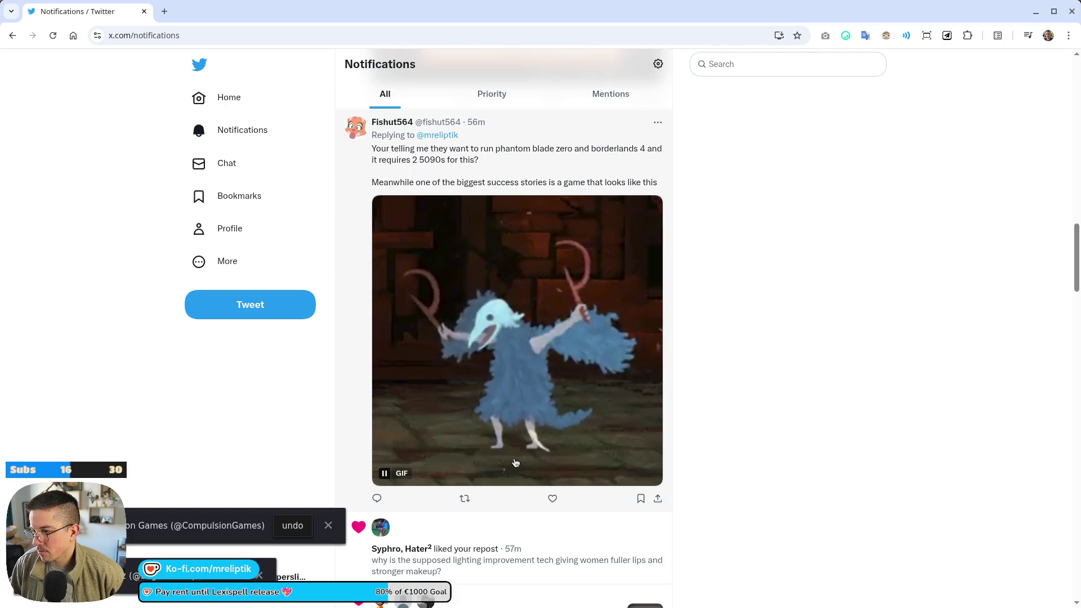
left_click(552, 499)
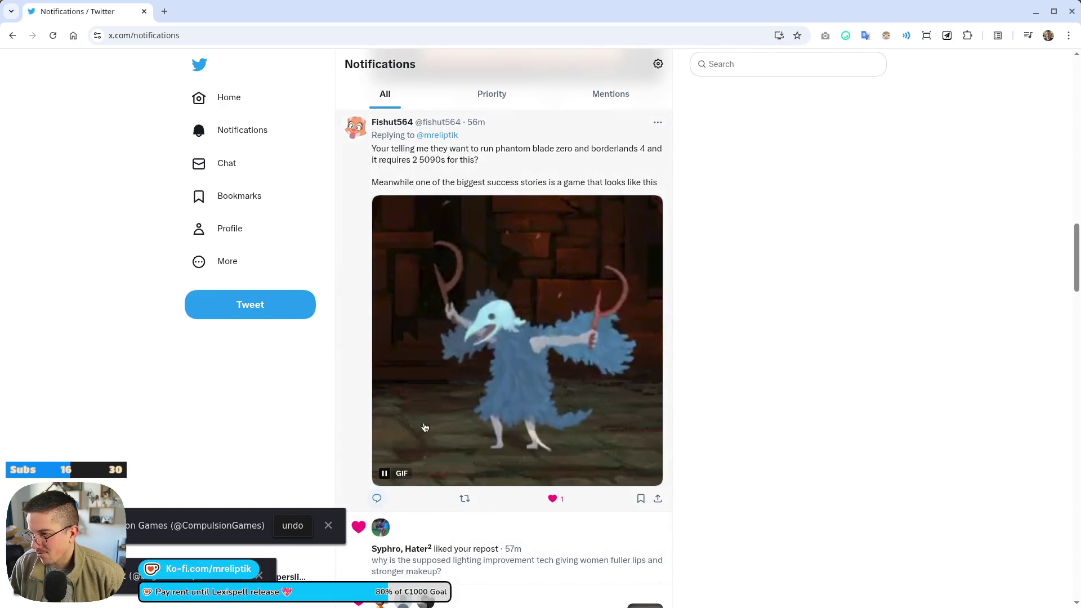
left_click(385, 502)
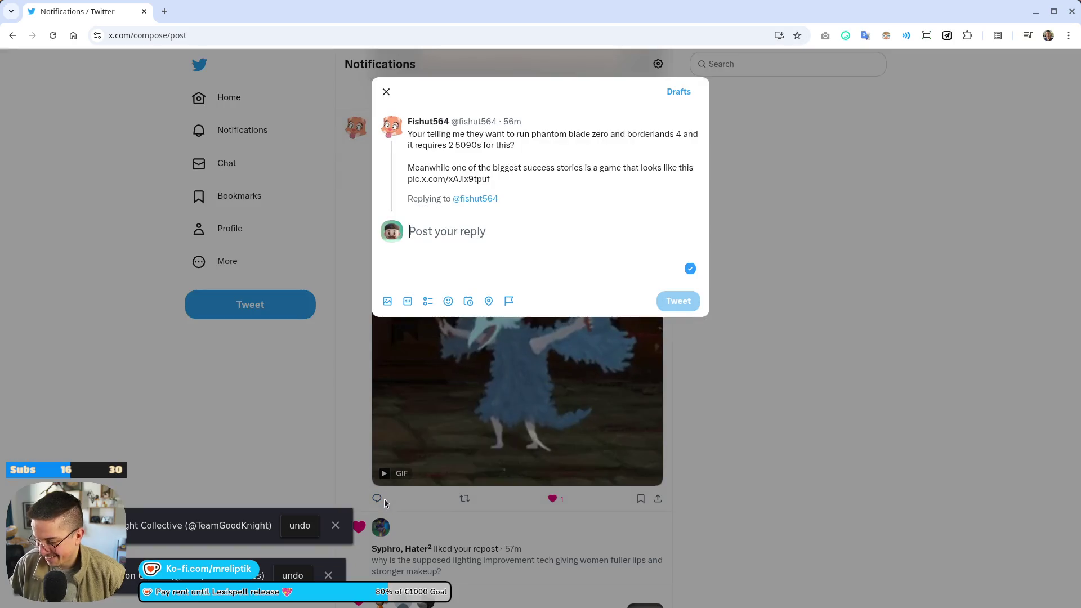
type("I")
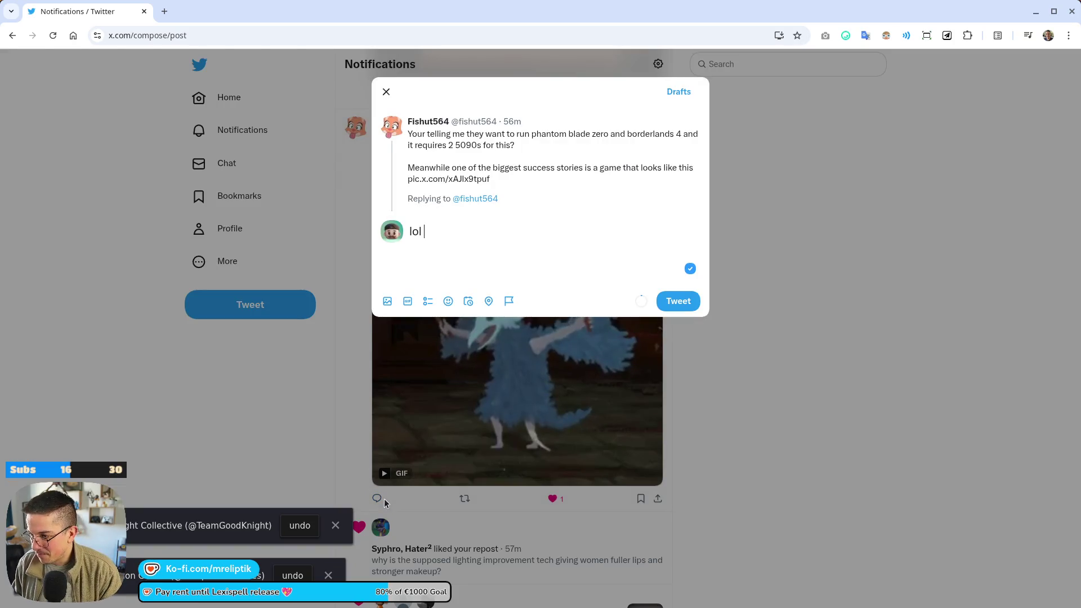
key("ctrl+Return")
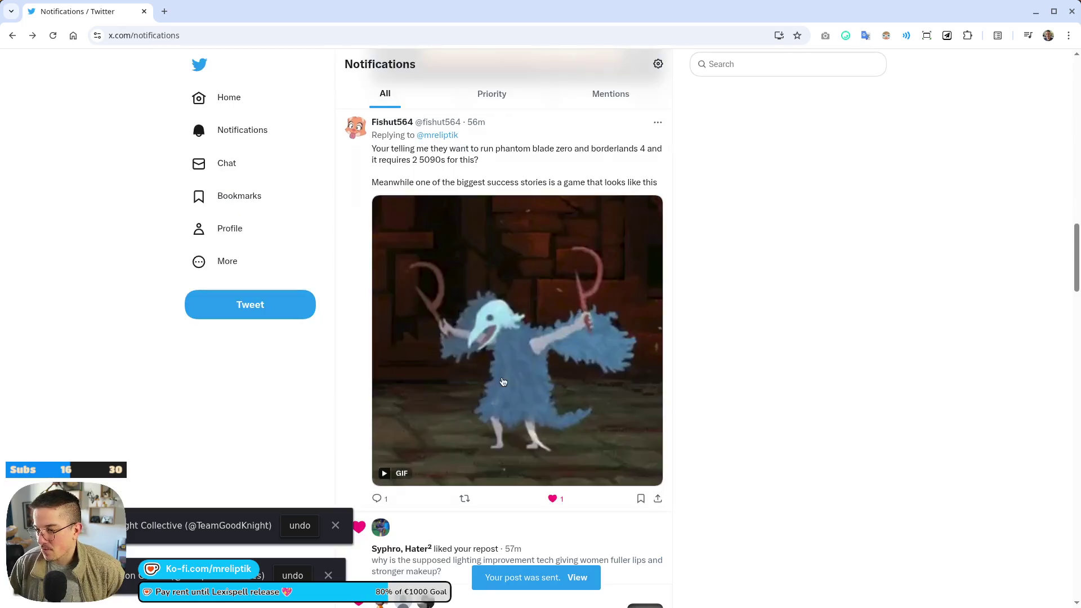
- View the liked low-poly and big-pixels post, then return to the Home timeline
scroll(462, 363, "up", 5)
scroll(462, 363, "up", 8)
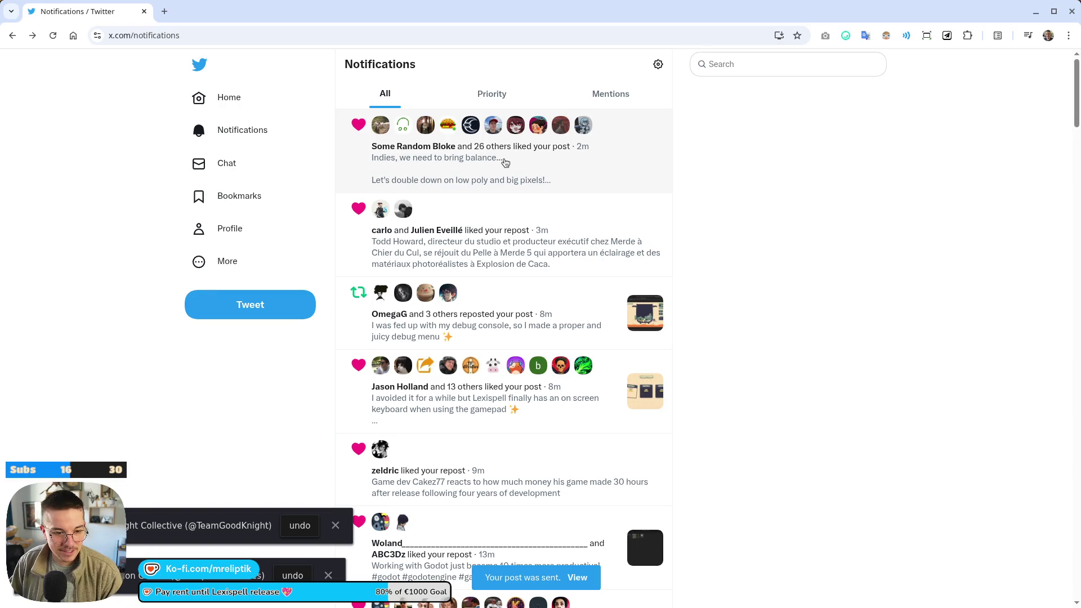
left_click(505, 162)
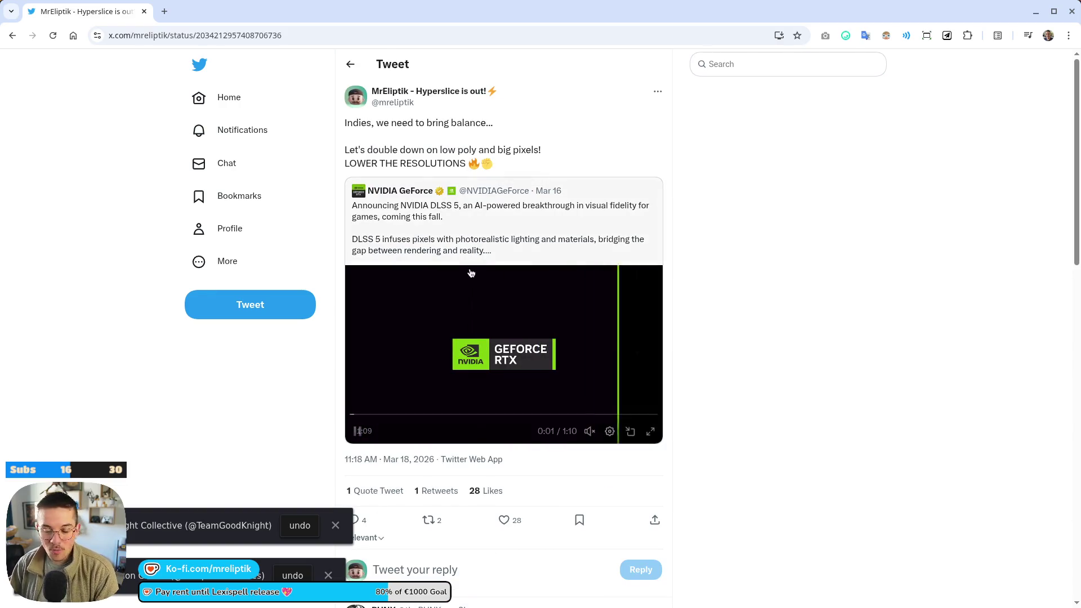
scroll(533, 319, "down", 5)
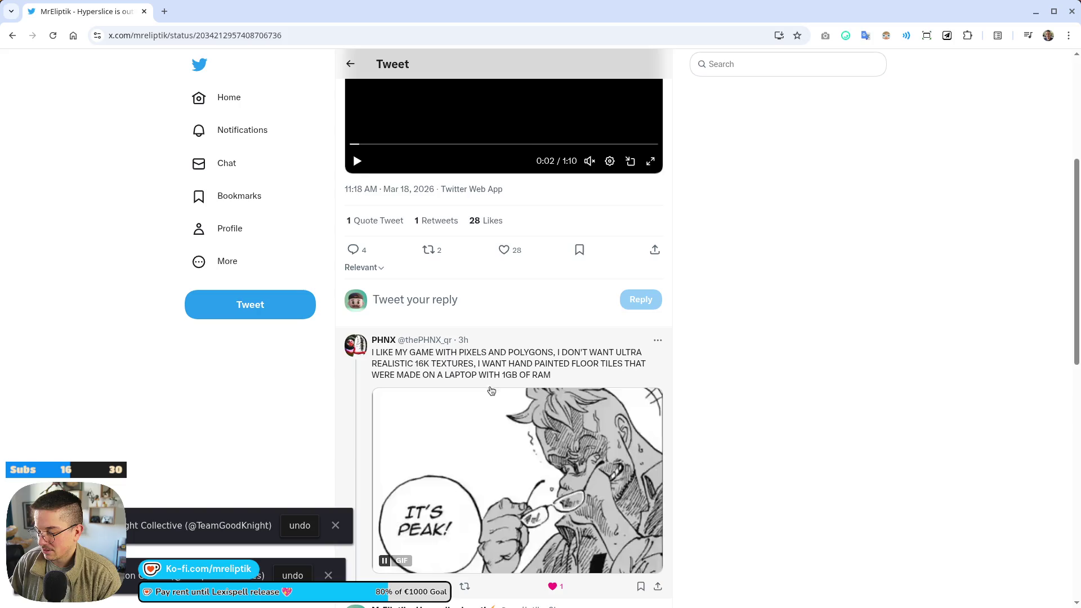
scroll(491, 391, "up", 5)
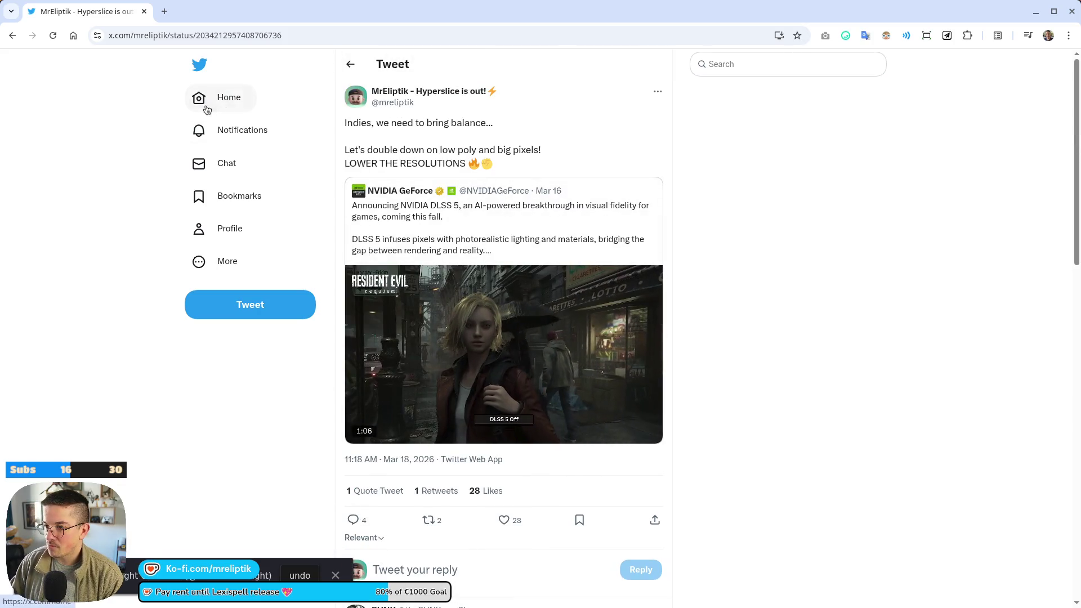
left_click(206, 108)
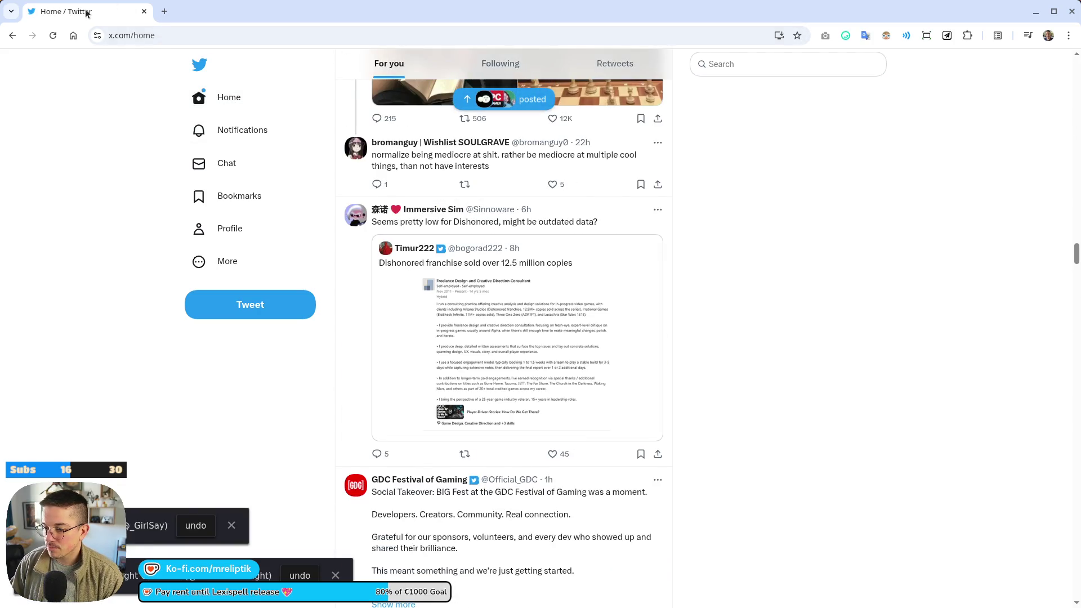
key("alt+Tab")
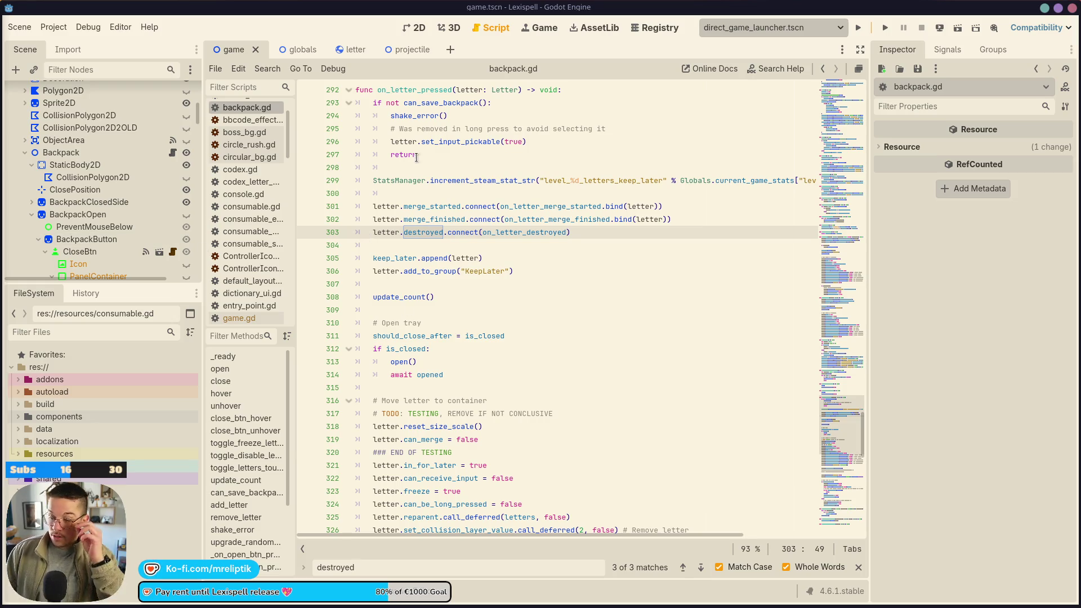
- Switch to the 2D view, check the projectile scene diff in VS Code, and run Lexispell
left_click(416, 27)
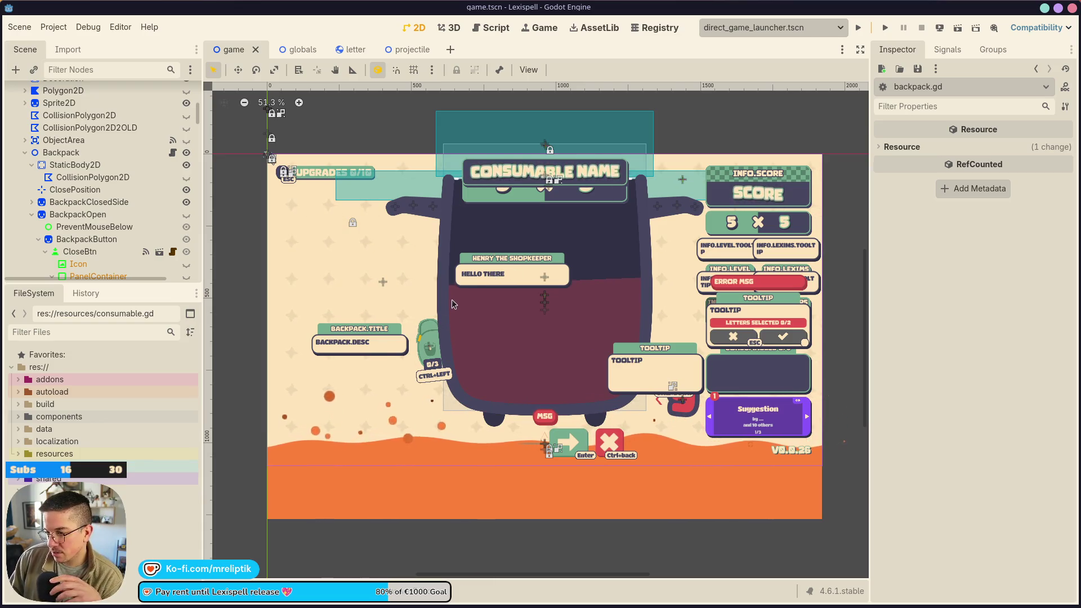
mouse_move(372, 605)
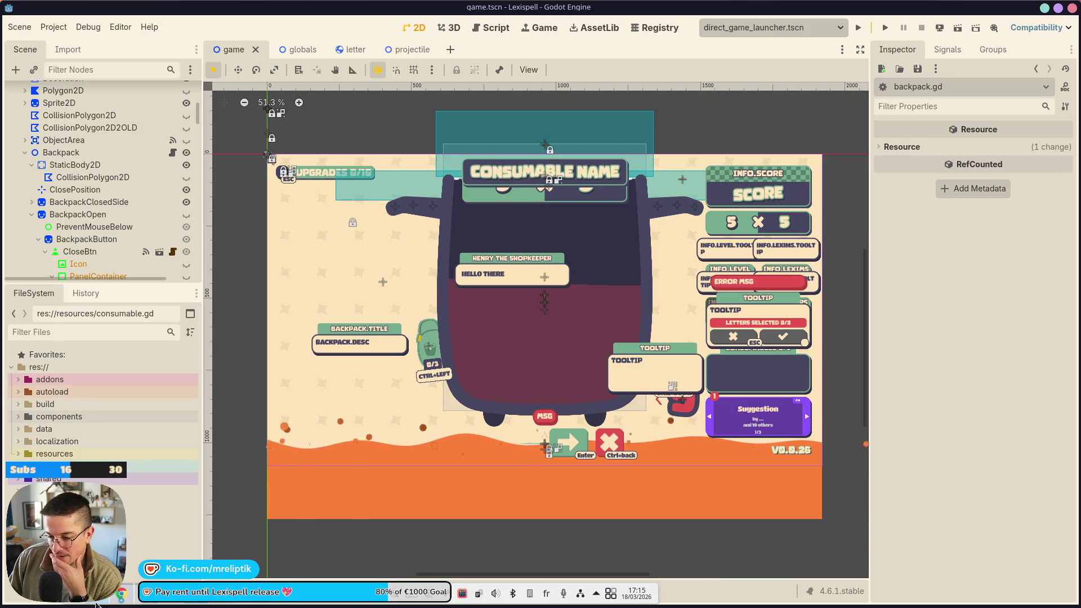
left_click(163, 593)
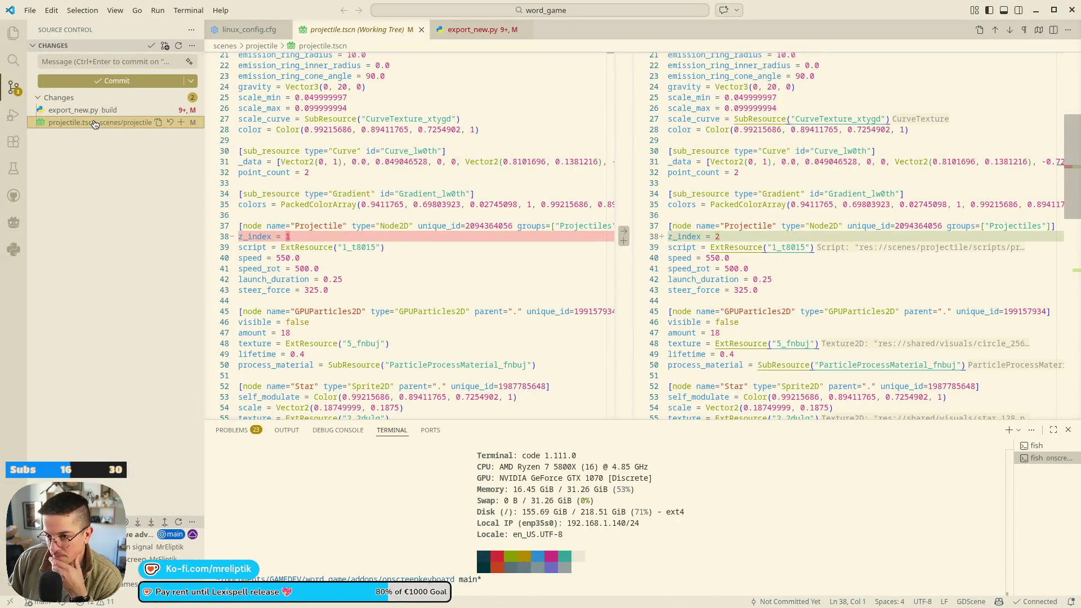
left_click(235, 596)
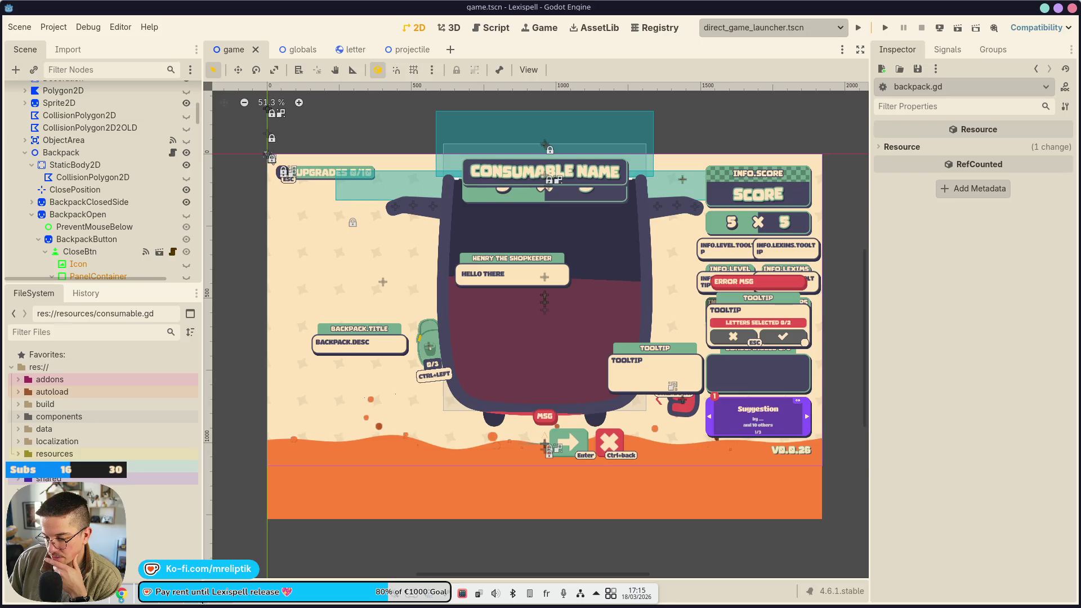
left_click(863, 29)
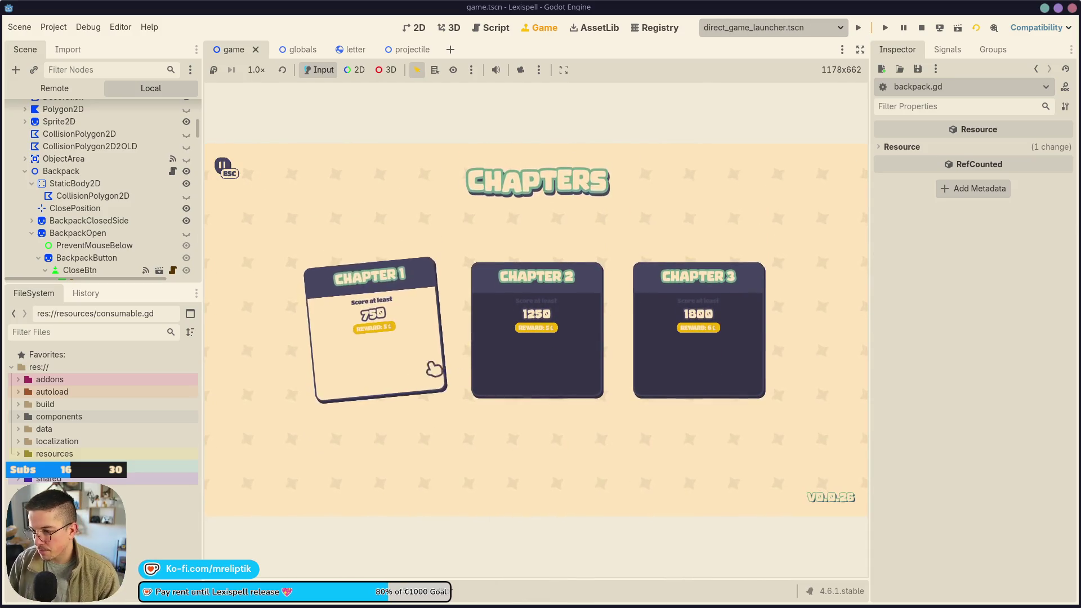
- Start Chapter 1, spell and submit SPECIES! from the tiles, then pause the game
left_click(392, 351)
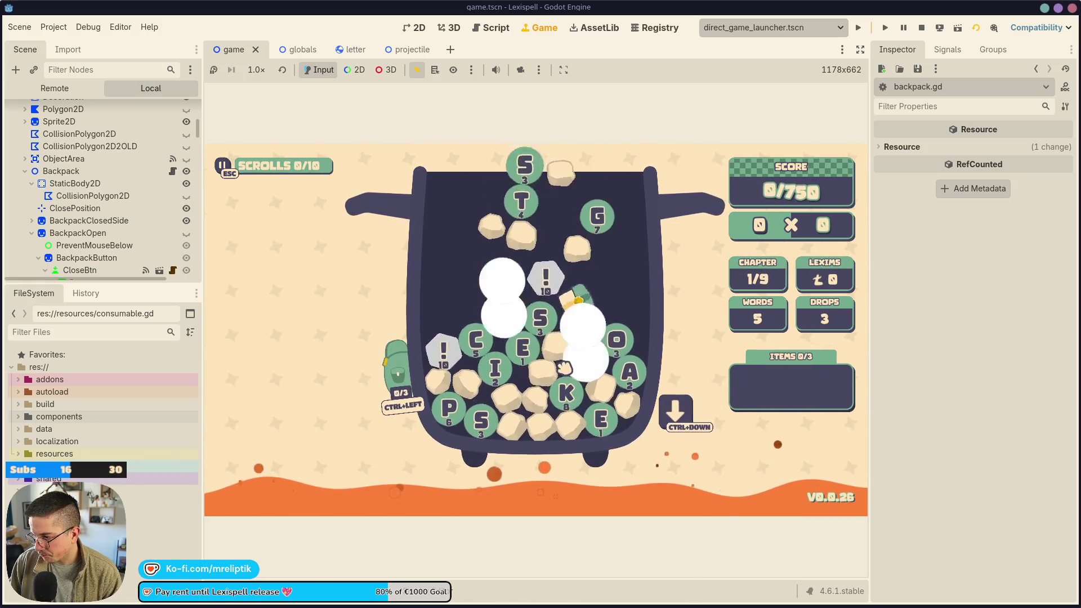
left_click(538, 310)
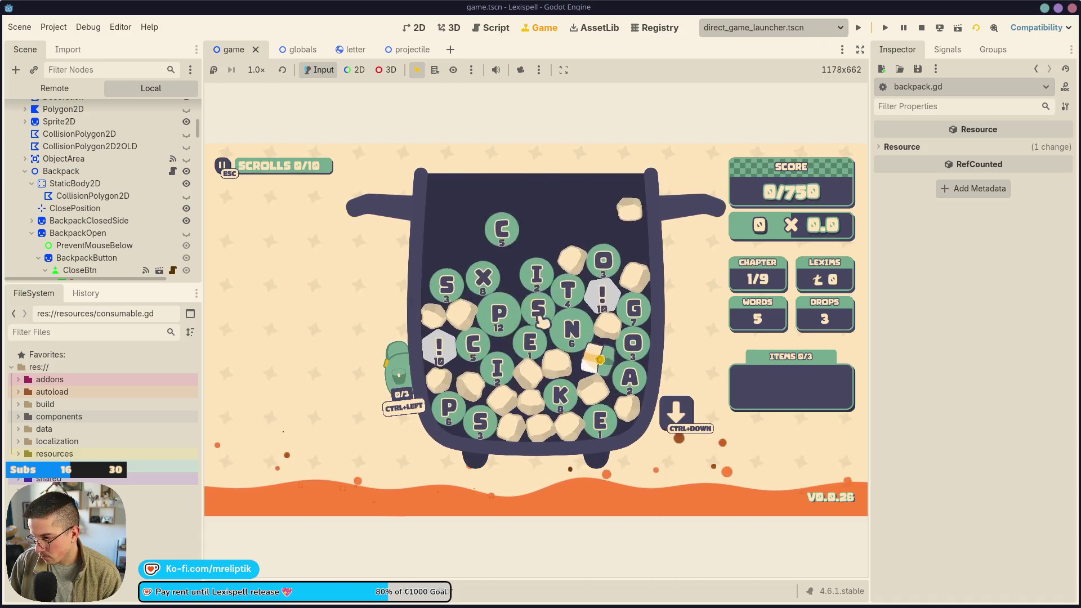
left_click(498, 326)
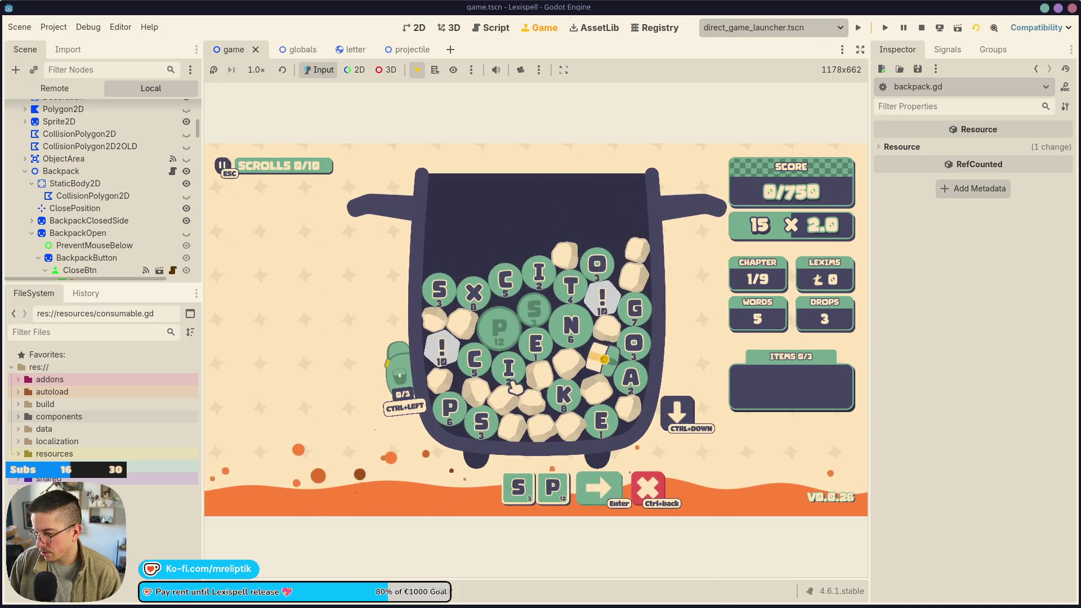
left_click(536, 342)
left_click(474, 359)
left_click(509, 367)
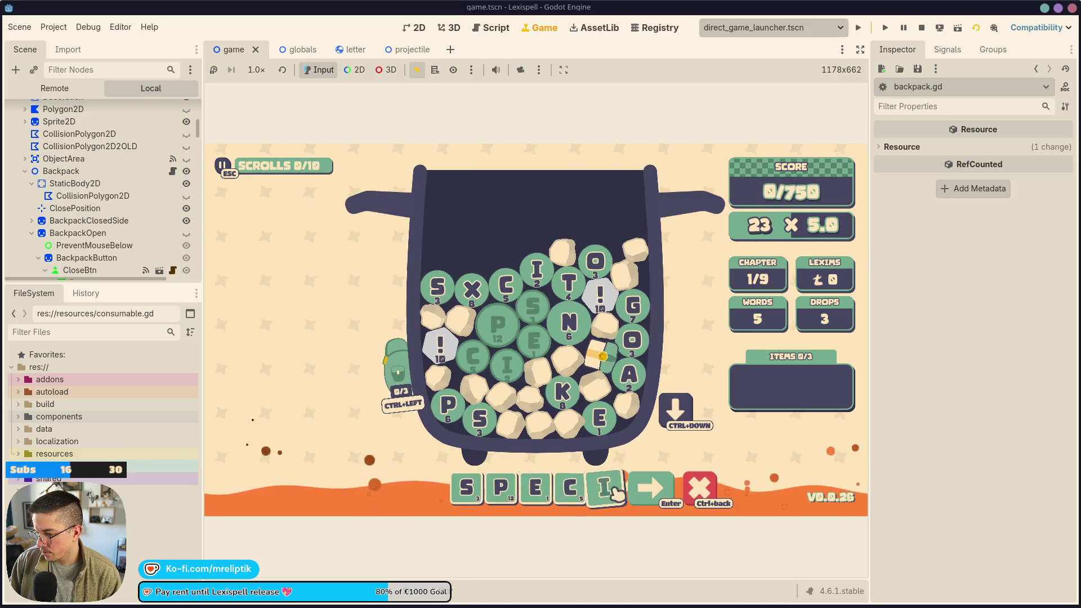
left_click(599, 418)
left_click(437, 287)
left_click(442, 348)
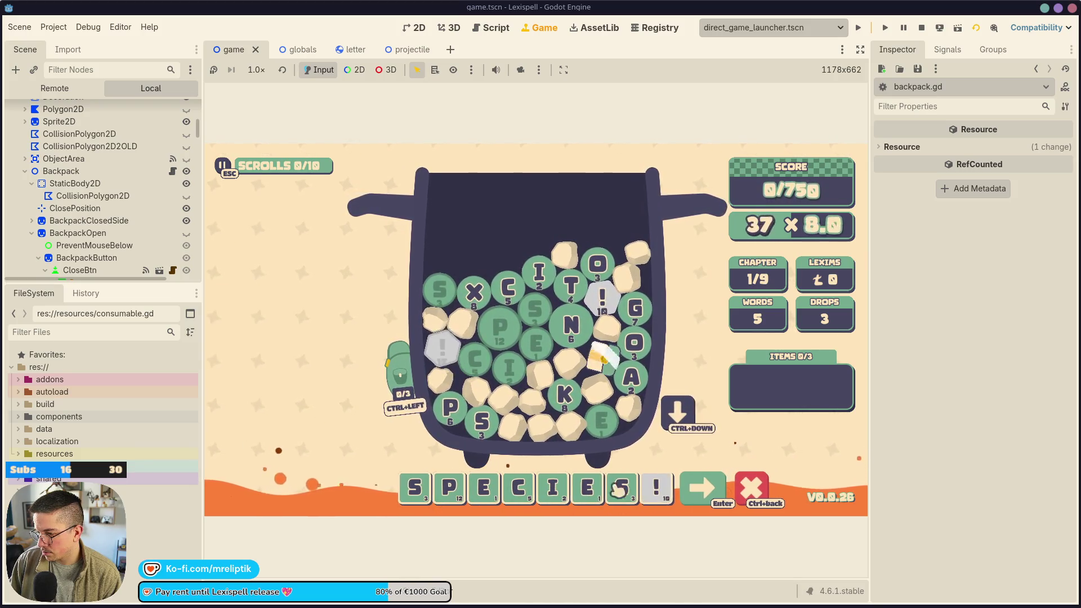
left_click(701, 488)
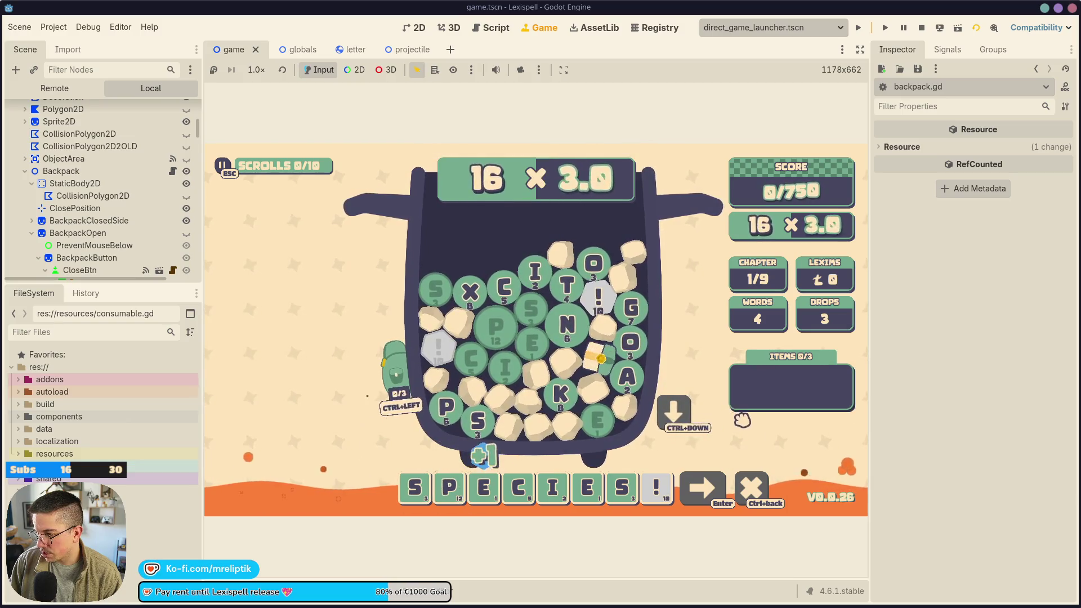
key("Escape")
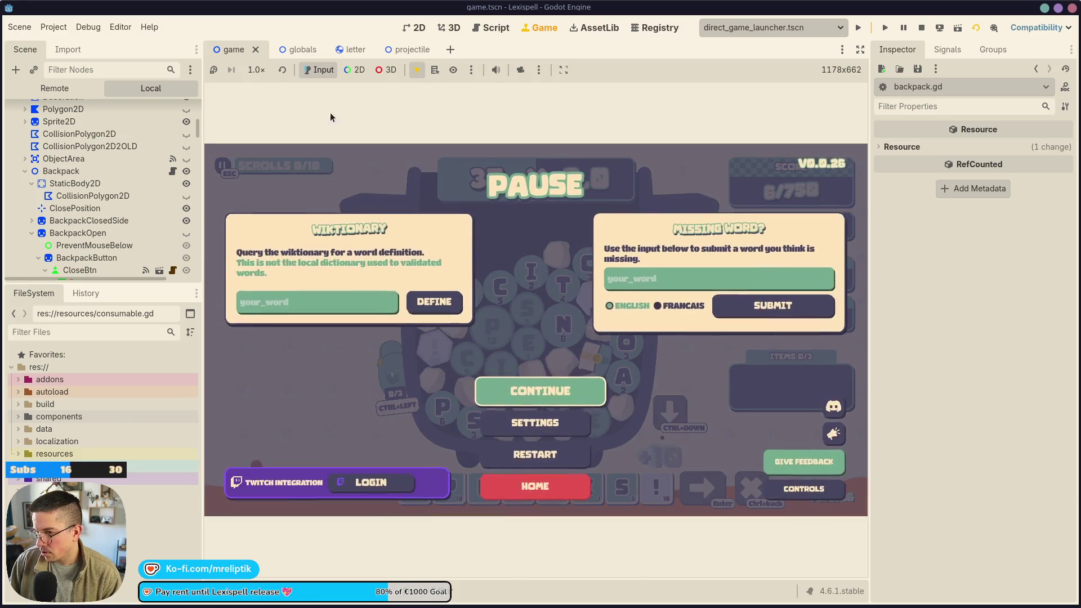
- Resume the game at 1/16× speed, later raise it to 1/8×, and open the projectile scene
left_click(256, 69)
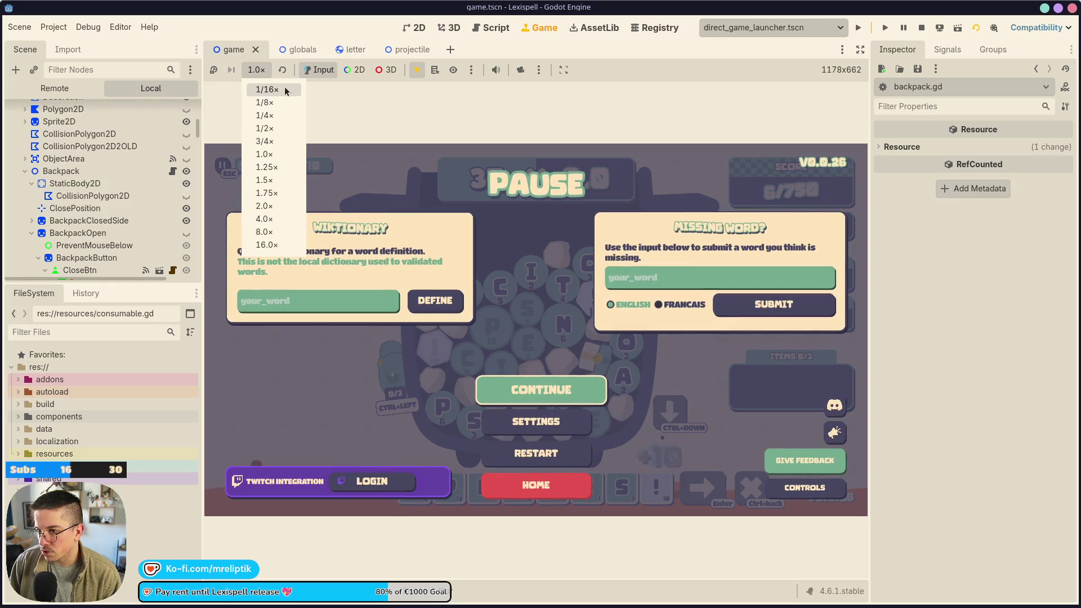
left_click(283, 90)
left_click(533, 392)
key("Escape")
left_click(563, 392)
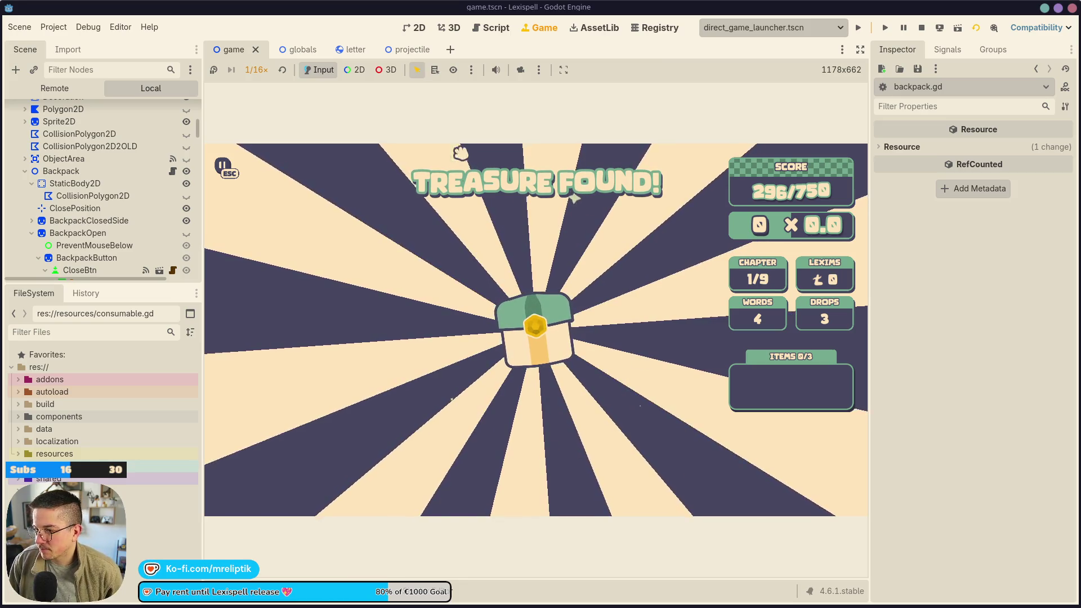
left_click(261, 70)
left_click(264, 100)
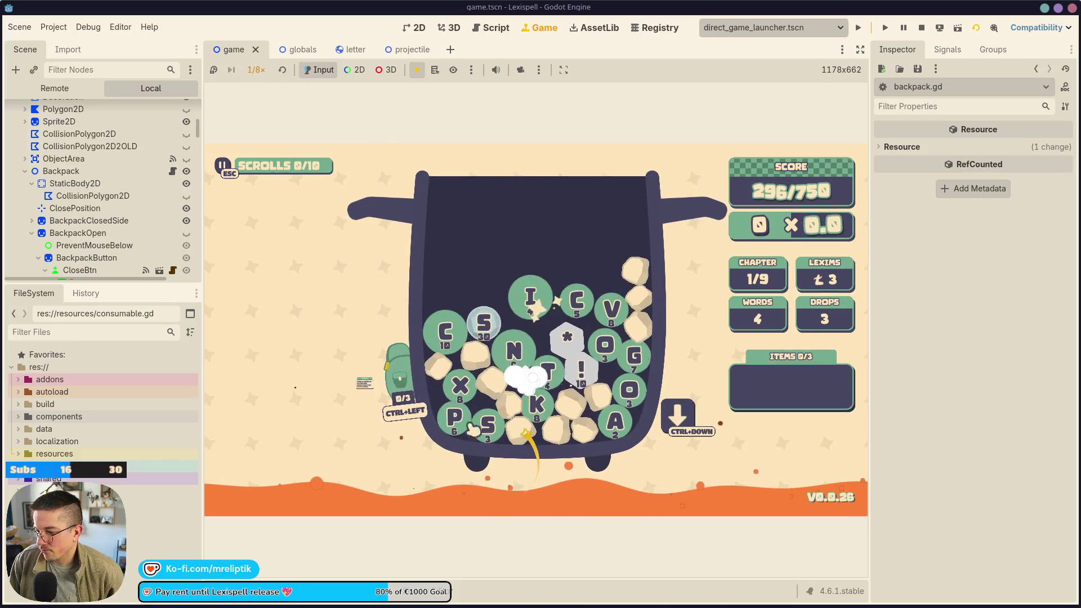
left_click(398, 51)
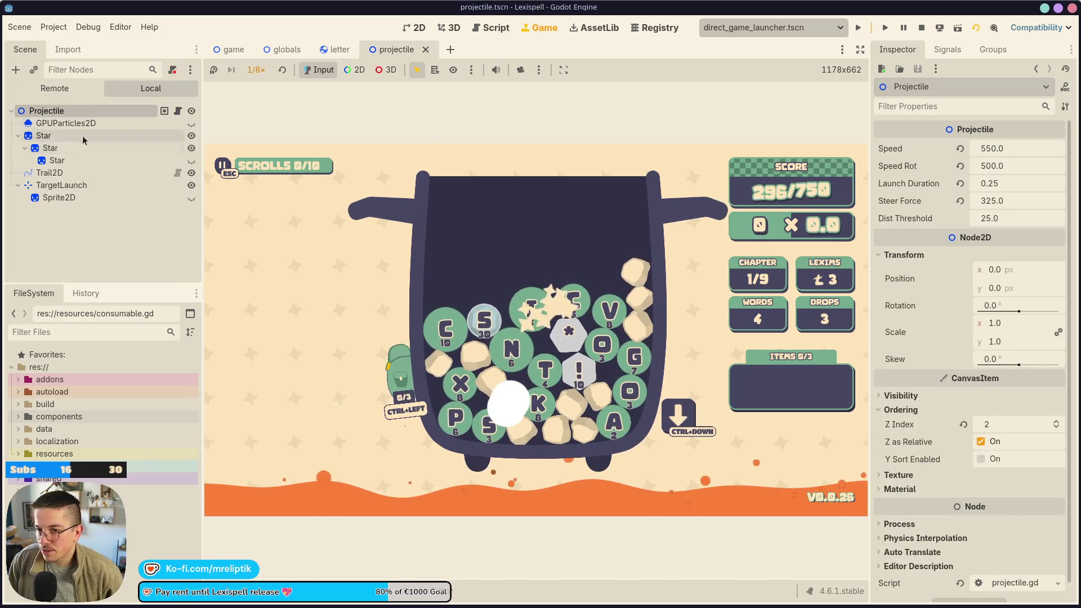
- Inspect the Trail2D, Star and Projectile nodes with the star centred in the 2D view
left_click(63, 173)
left_click(414, 28)
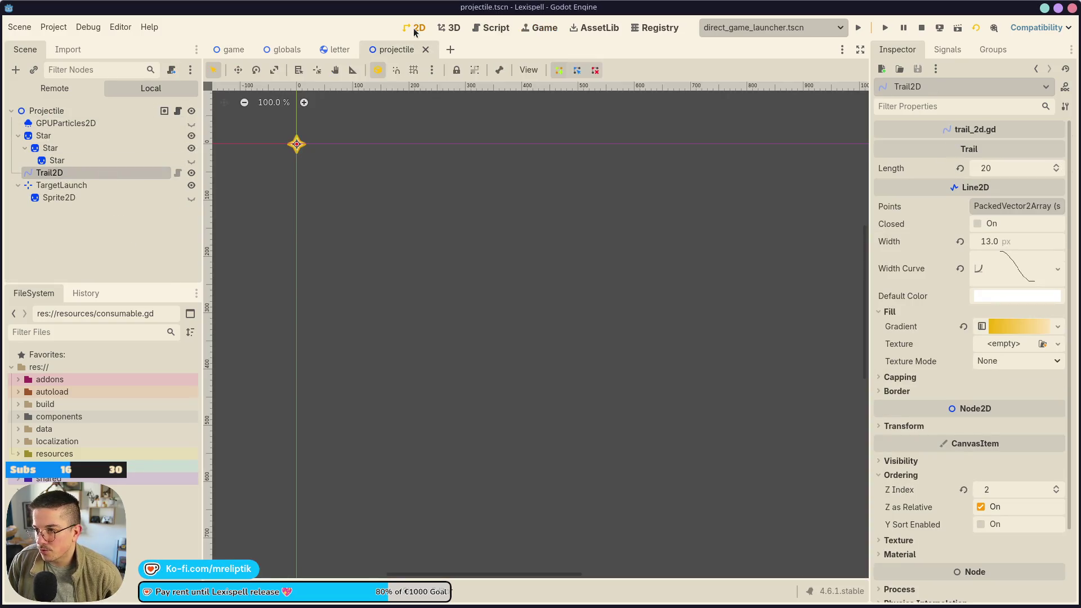
scroll(296, 164, "up", 8)
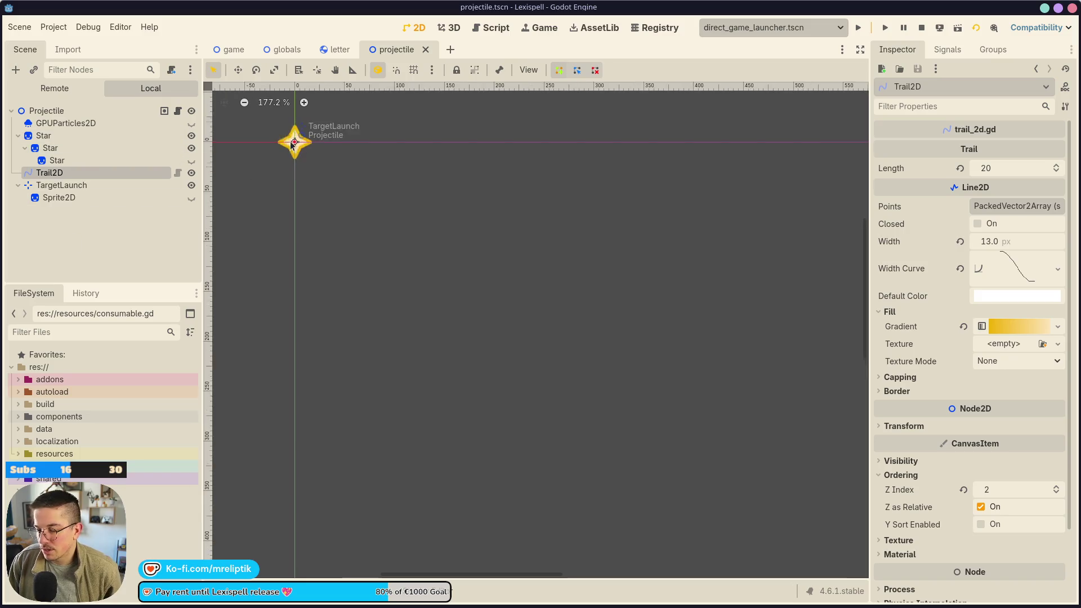
left_click_drag(296, 164, 386, 284)
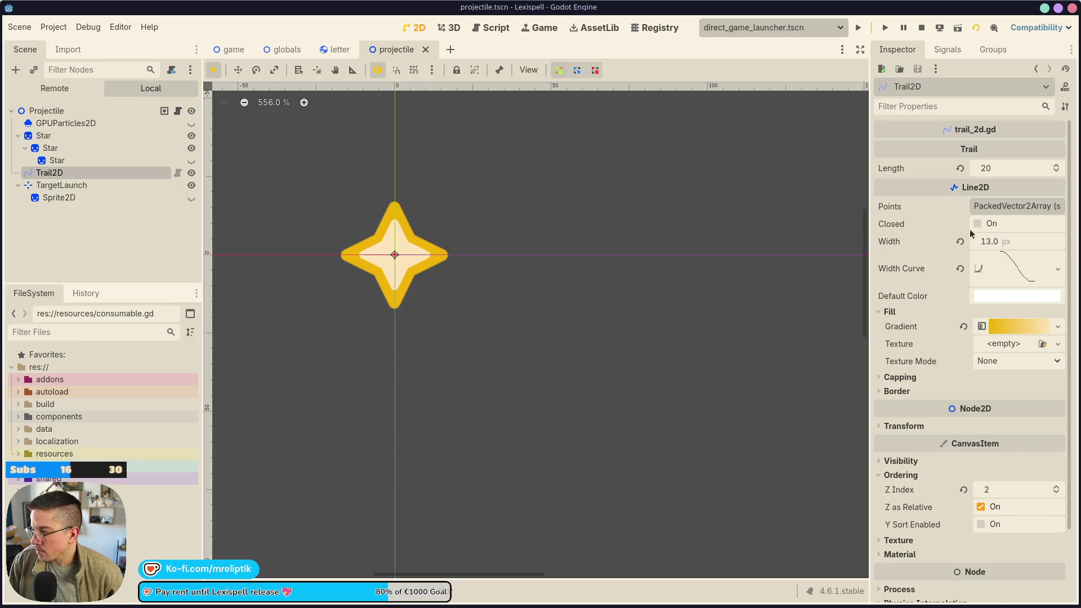
left_click(44, 135)
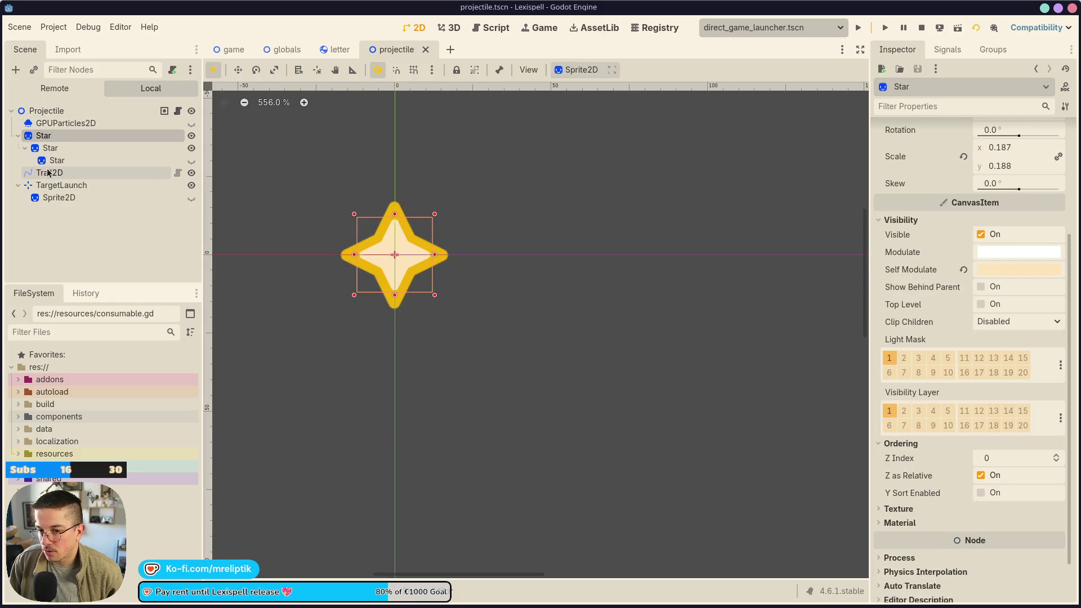
left_click(48, 109)
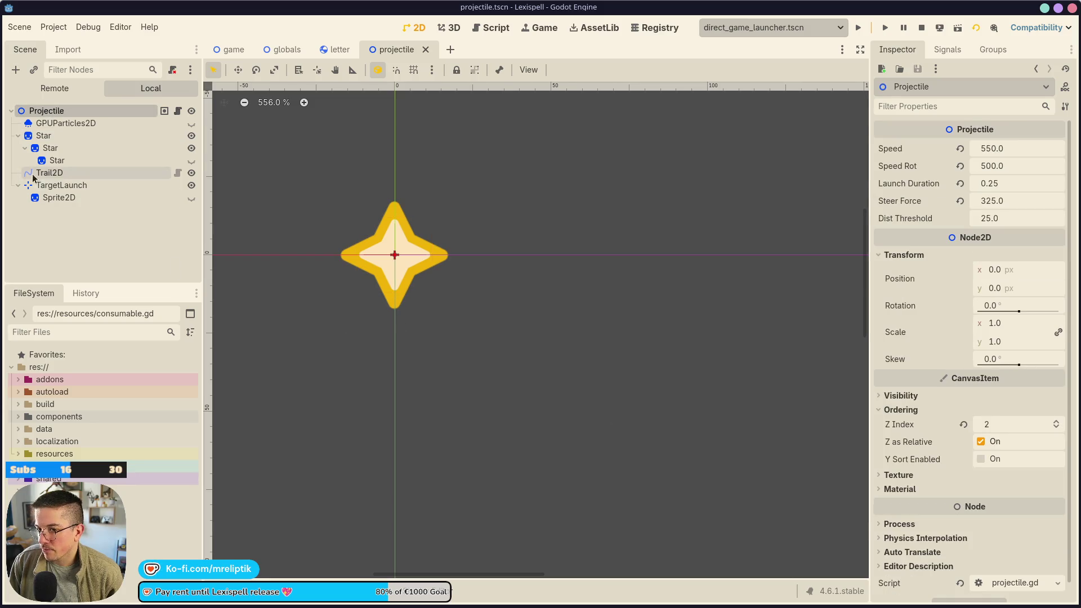
left_click(65, 174)
- Move Trail2D above Star, set the Projectile's Z Index to 3, and save and run
left_click_drag(61, 178, 61, 136)
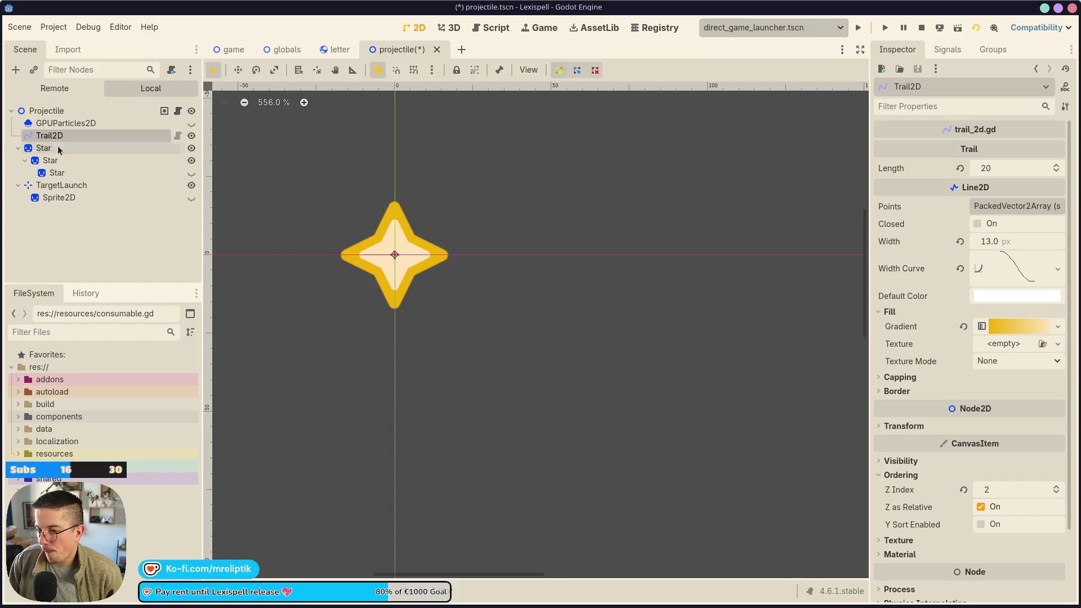
left_click(46, 111)
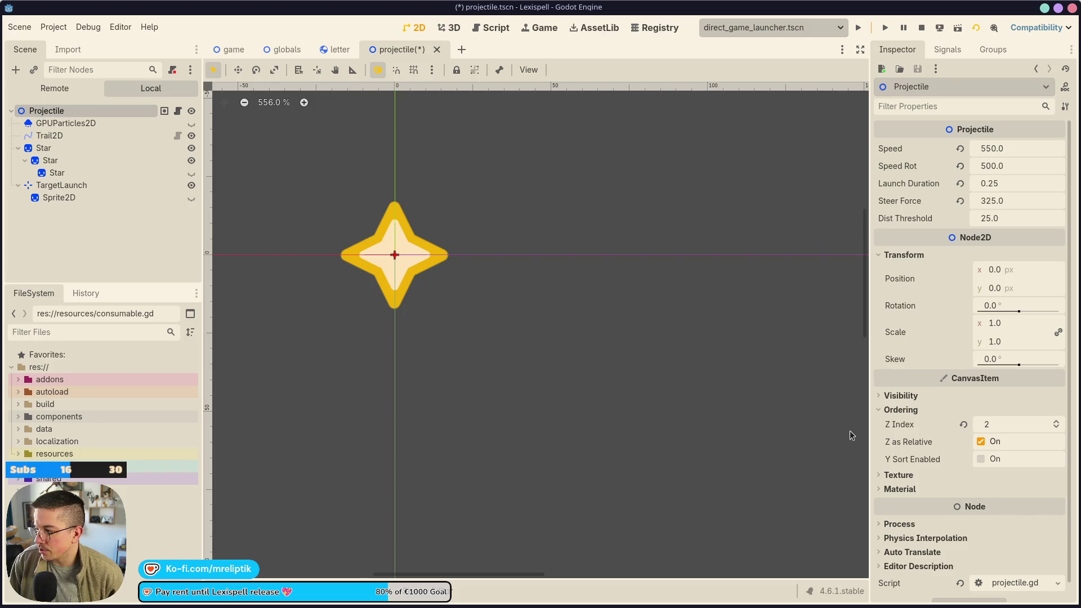
left_click(1056, 421)
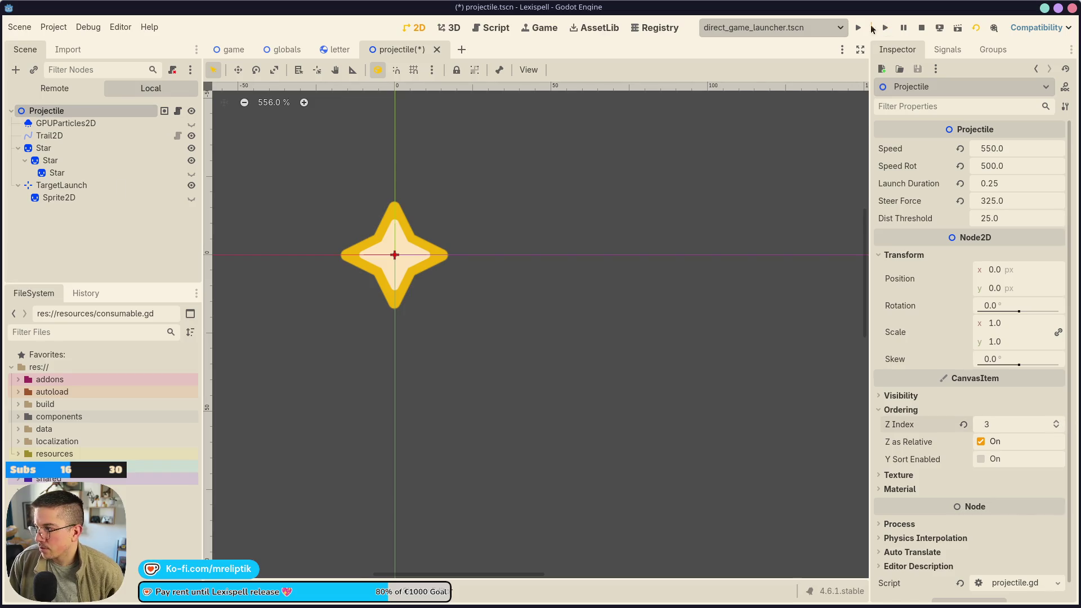
left_click(871, 28)
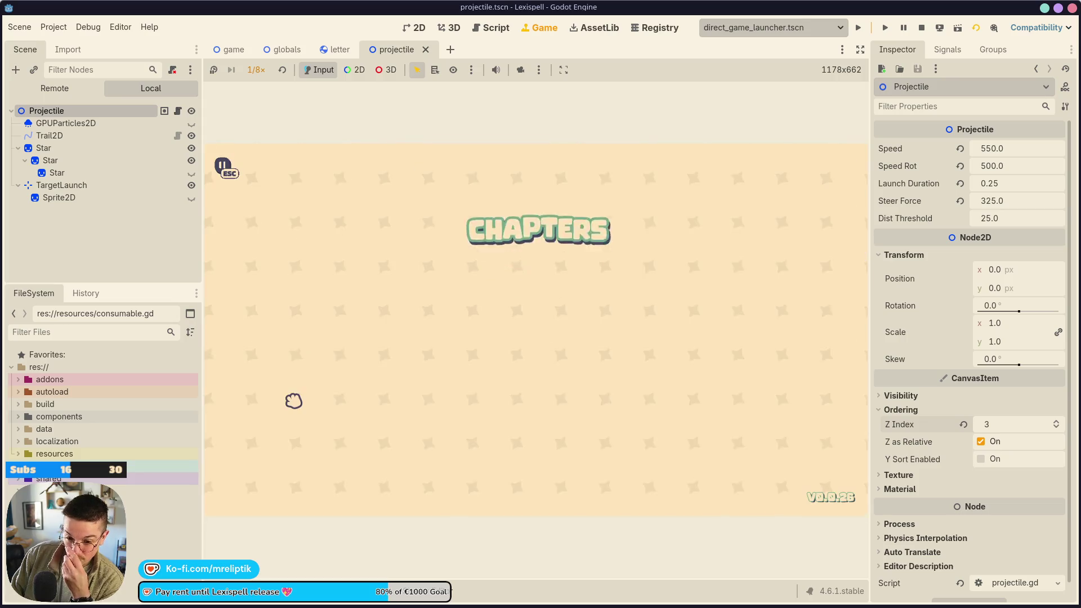
- Start Chapter 1 at 1/2× game speed and submit the word CHIMERA
left_click(436, 424)
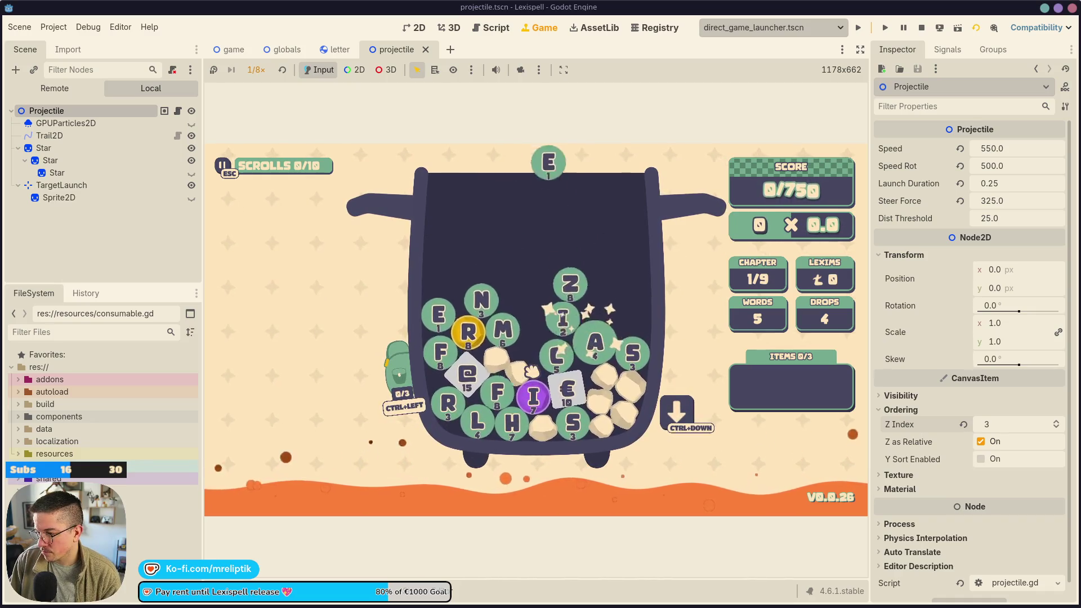
left_click(256, 70)
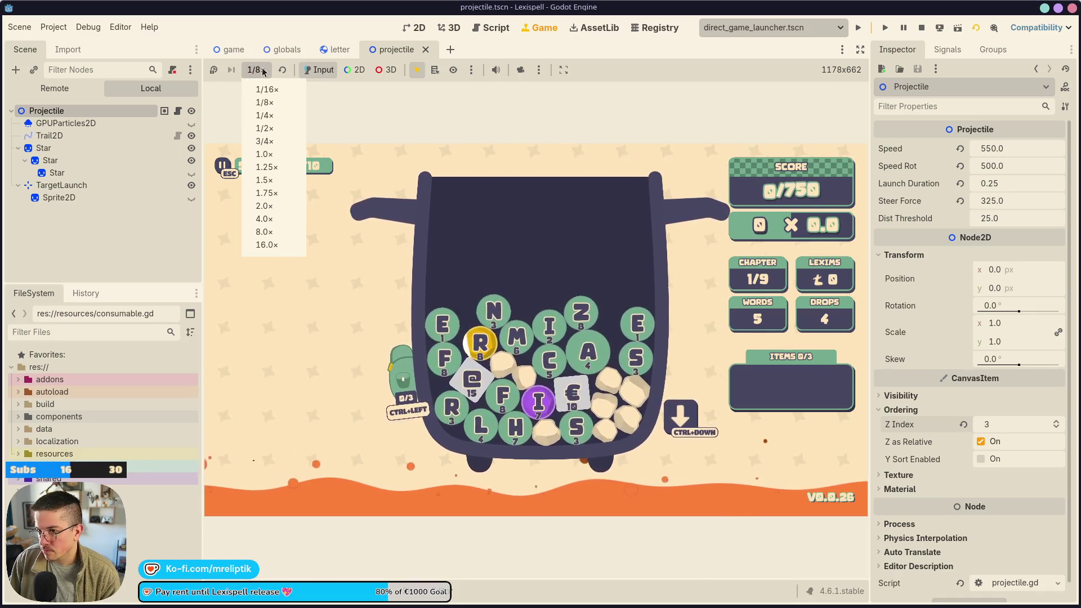
left_click(270, 129)
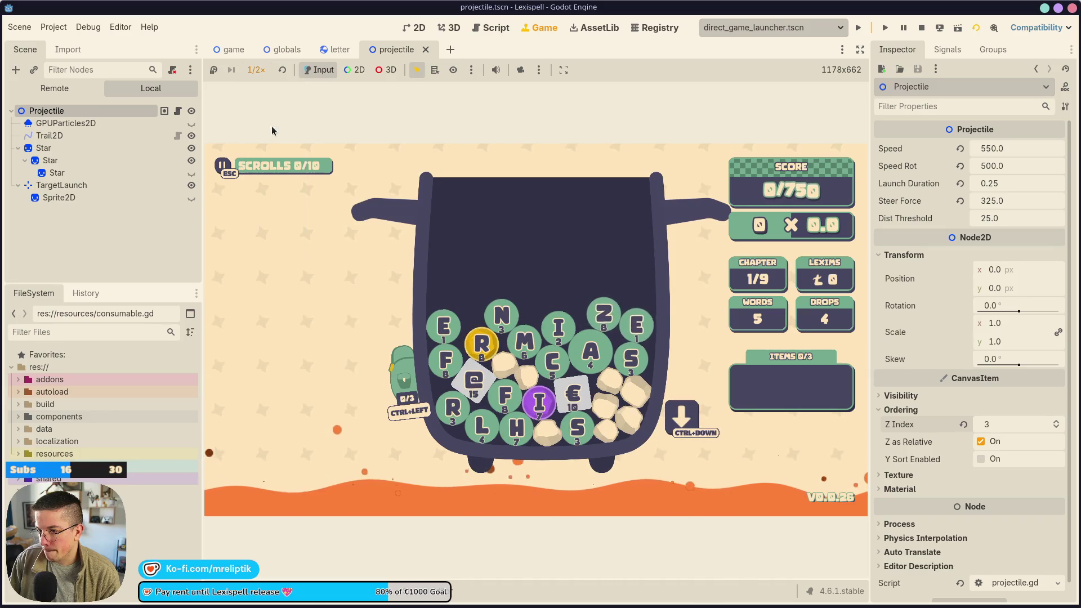
left_click(498, 313)
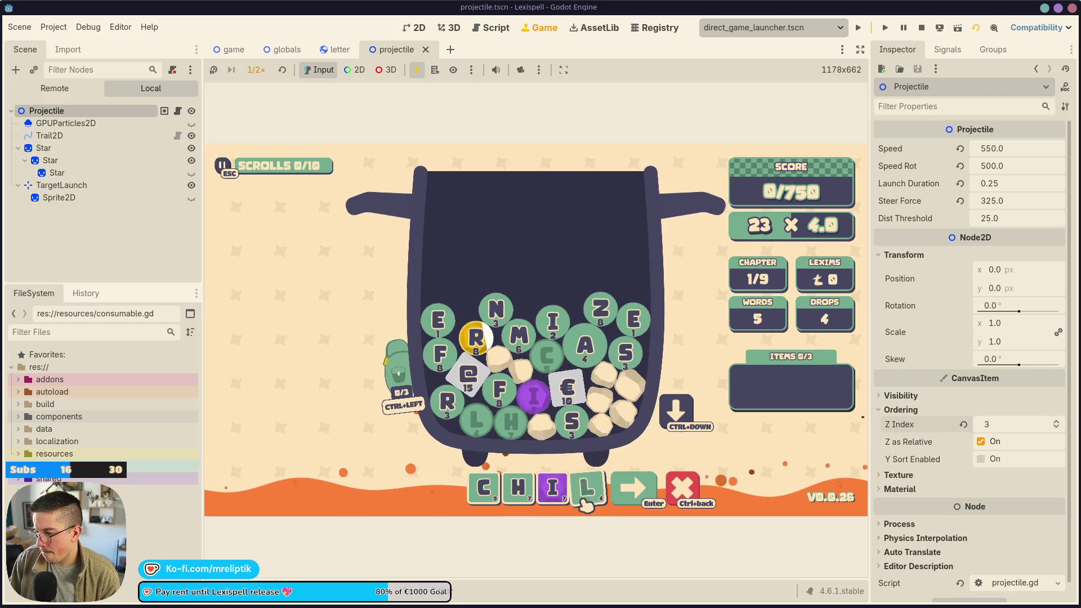
key("BackSpace")
left_click(528, 338)
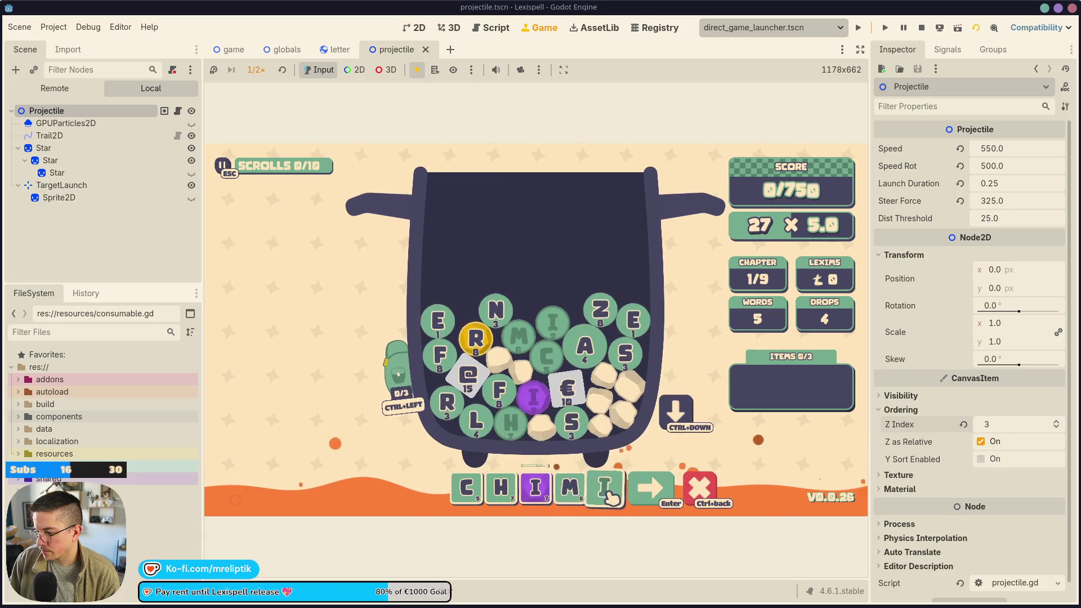
left_click(632, 331)
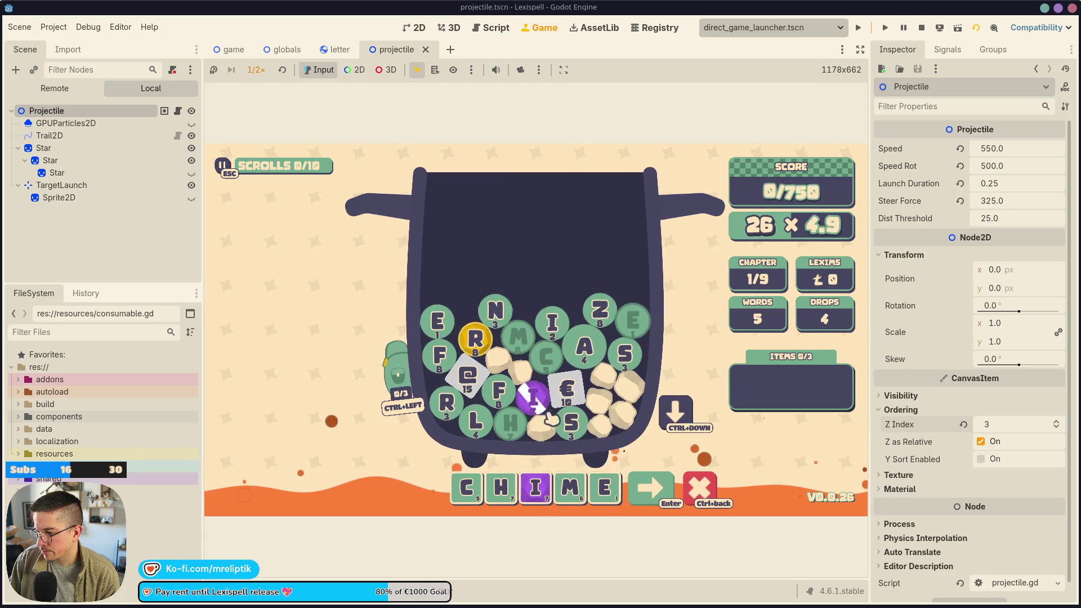
left_click(580, 349)
key("Return")
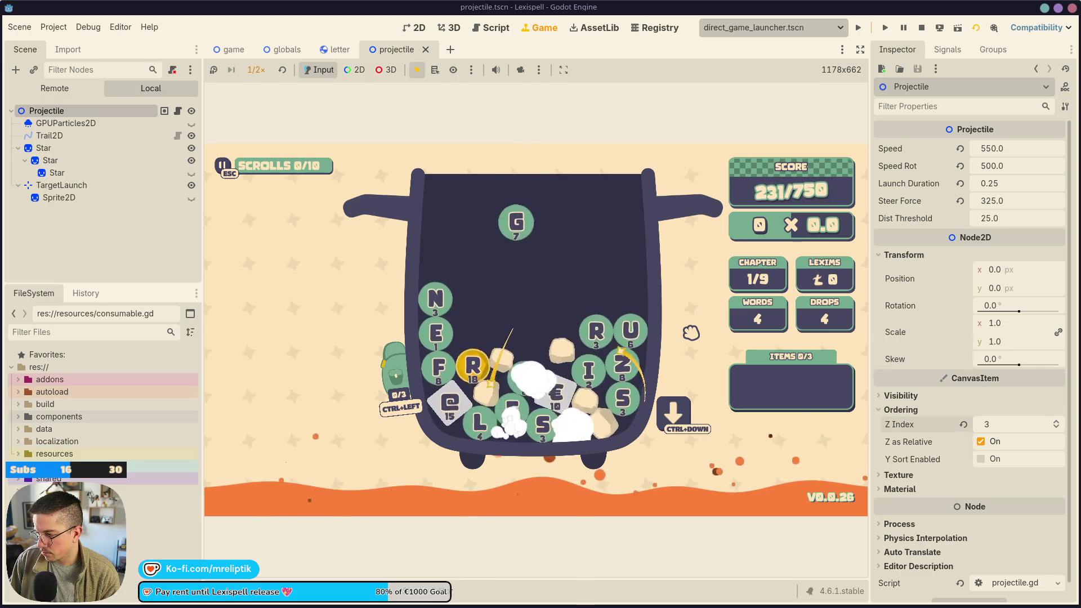
- Submit SURGE to reach 331/750, then stop the running game with F8
key("Escape")
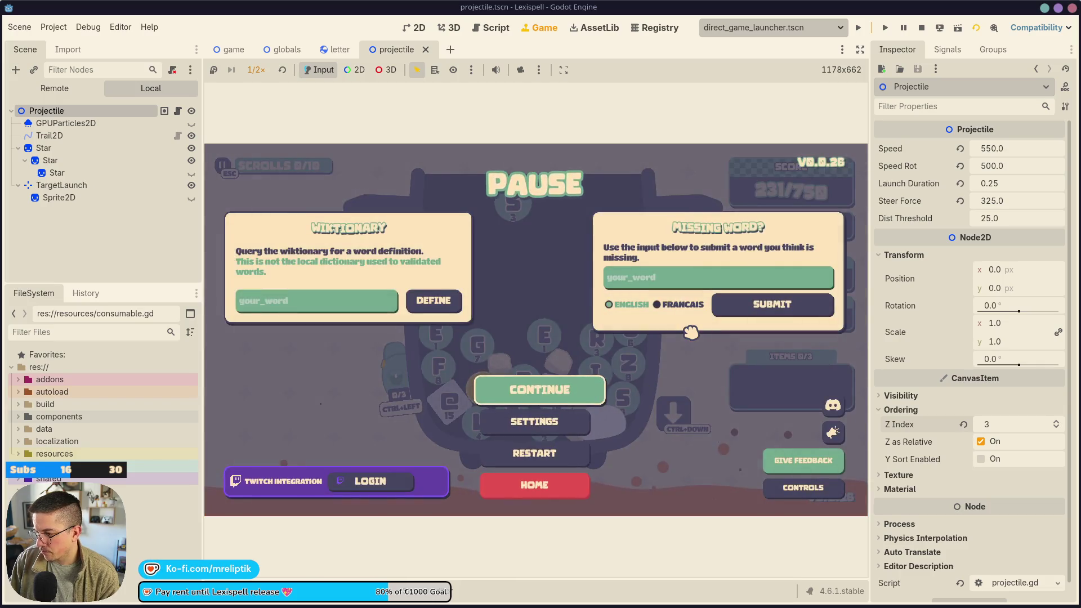
left_click(565, 401)
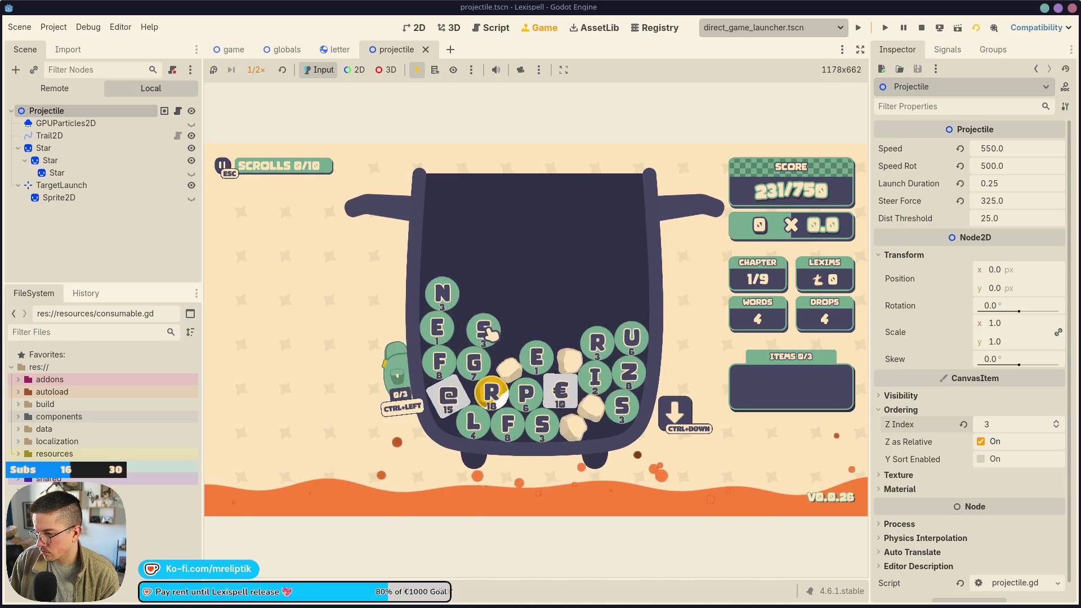
type("srge")
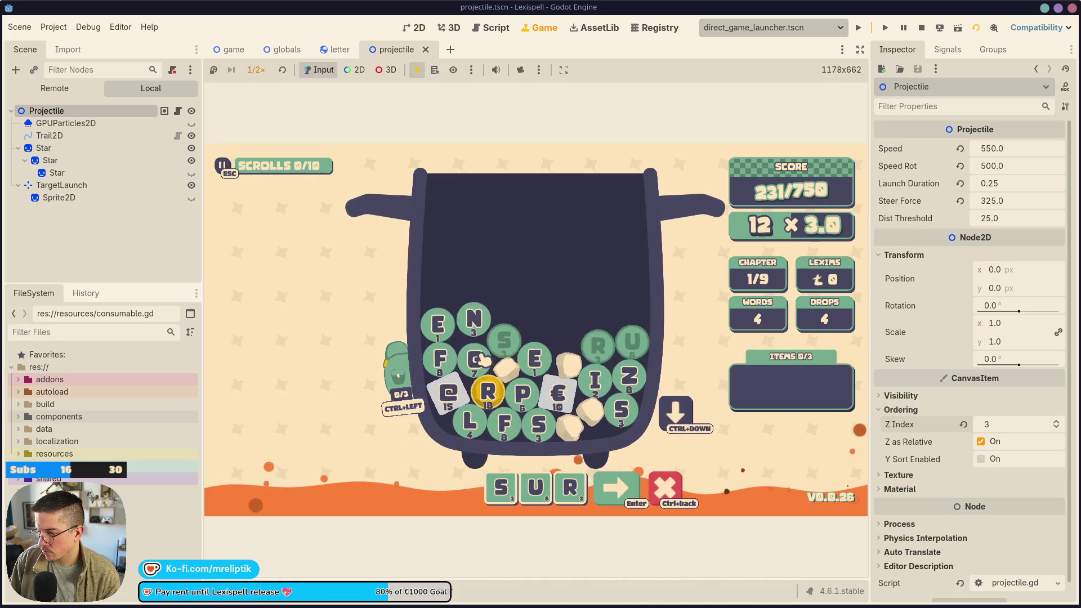
key("Return")
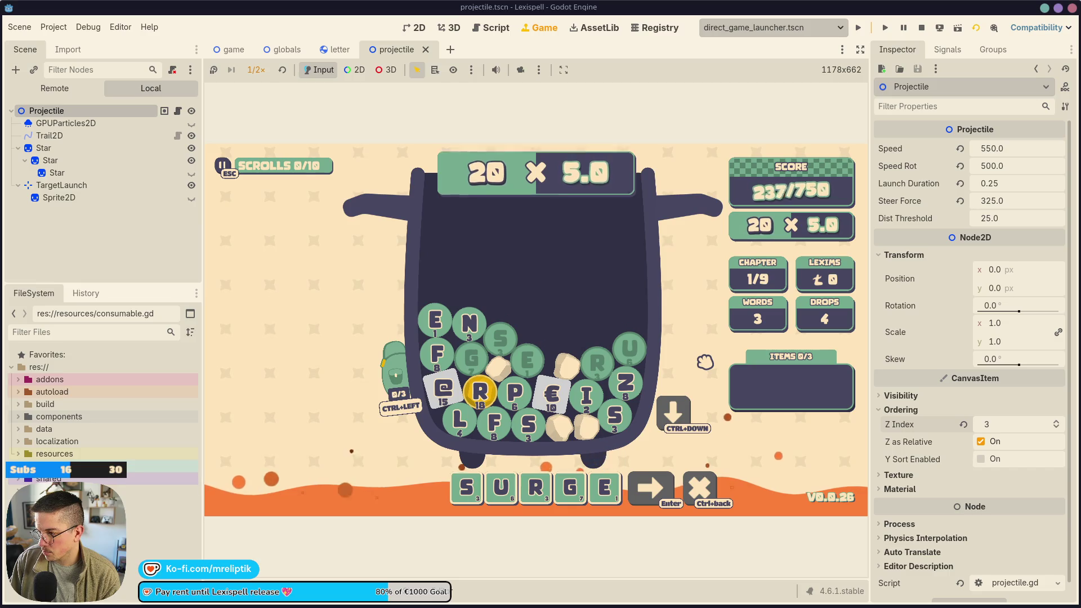
key("Escape")
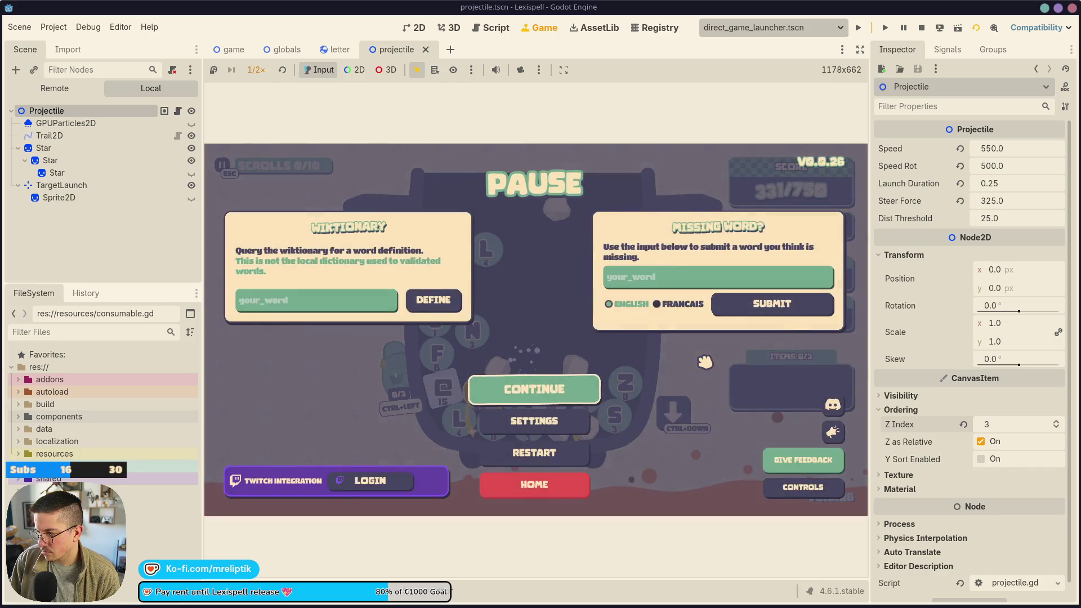
key("Escape")
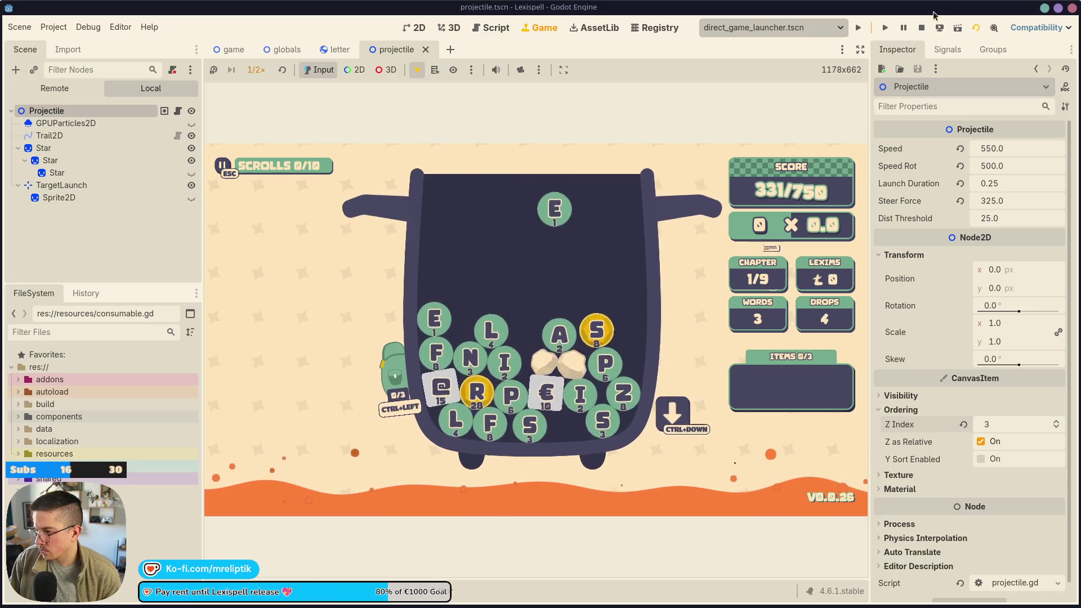
key("F8")
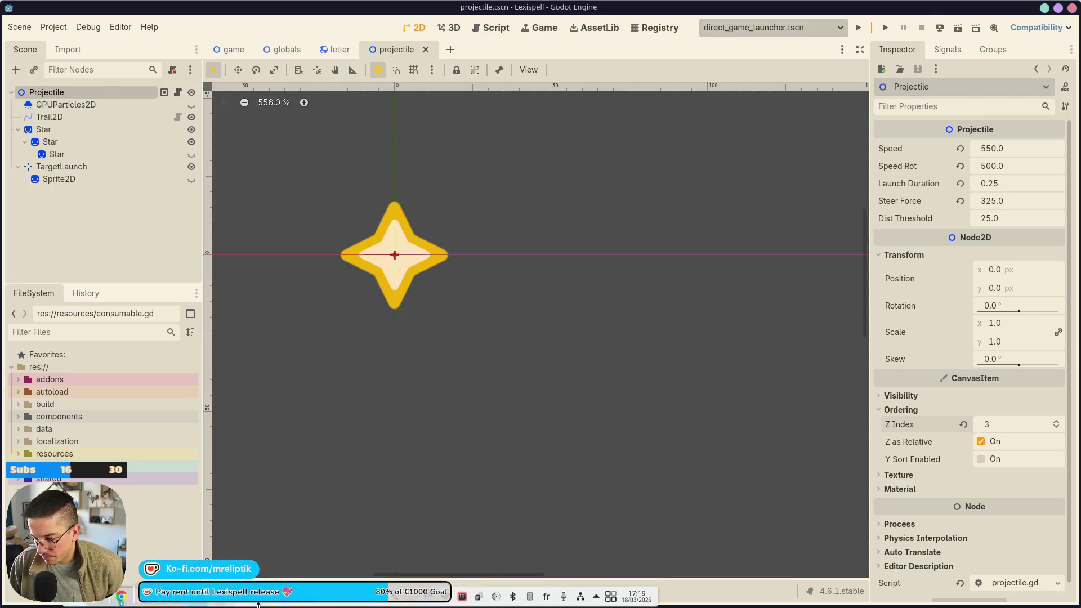
- Stage and commit projectile.tscn in VS Code as 'make projectile go above cauldron'
left_click(180, 602)
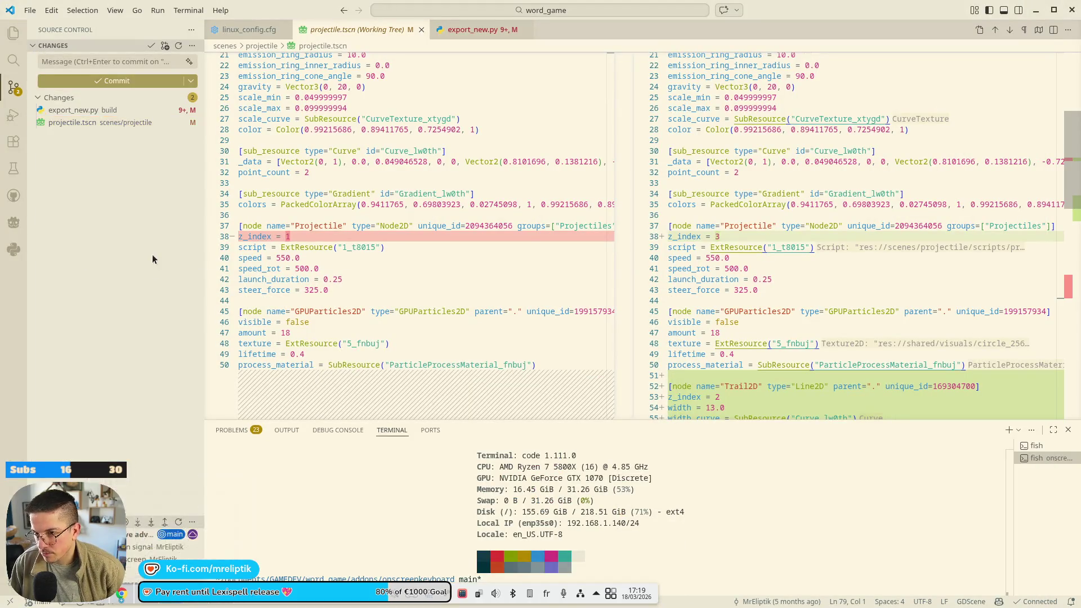
left_click(183, 122)
left_click(96, 62)
type("makle projectile go abov")
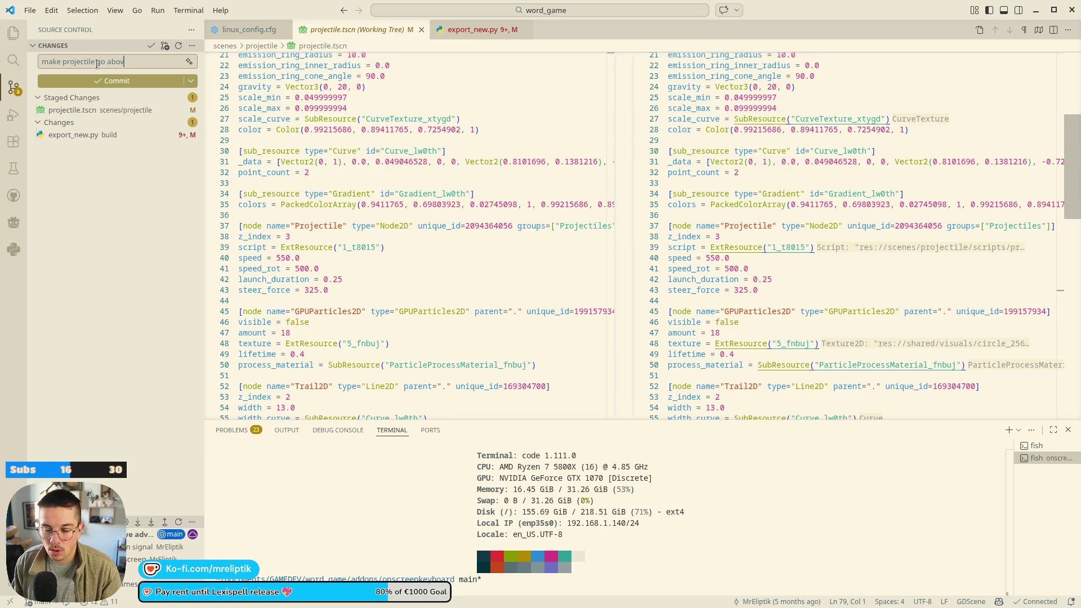
type("n")
key("ctrl+Return")
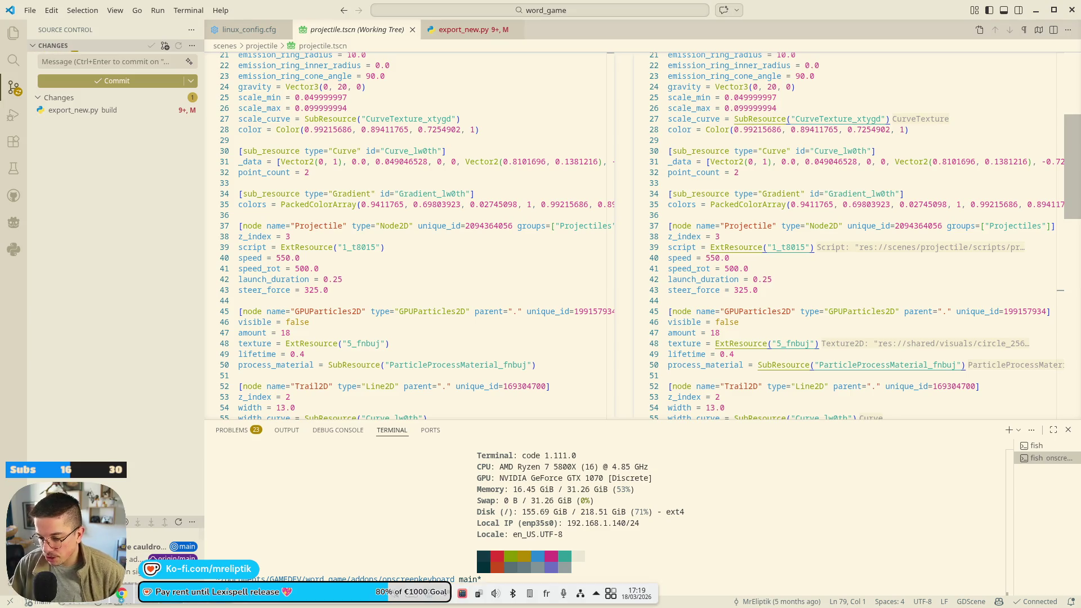
key("alt+Tab")
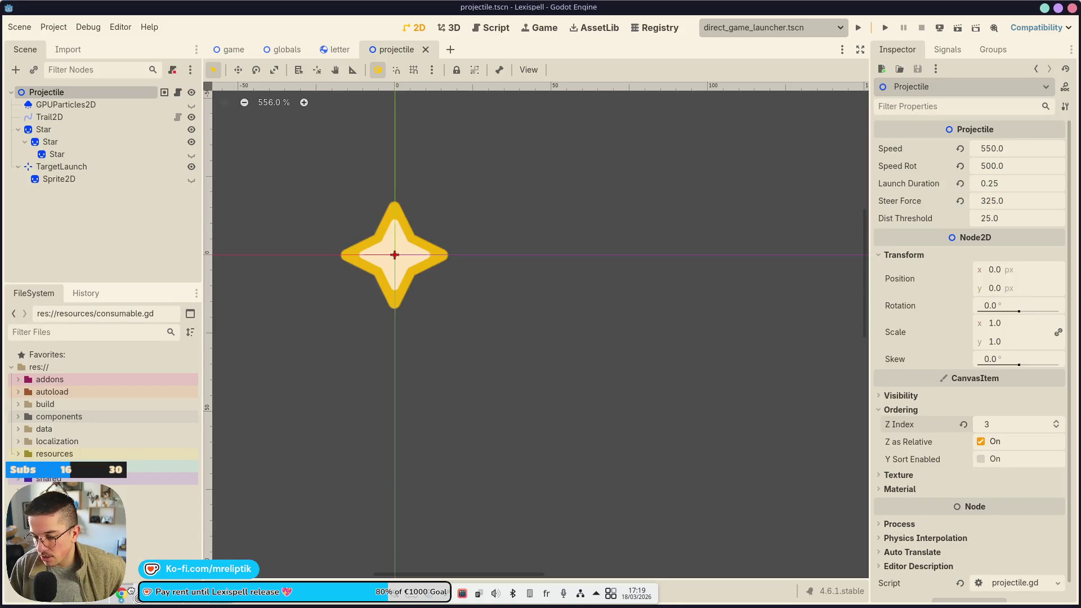
- Open the game scene, zoom in on the cauldron, lava and shopkeeper layout, then open the app launcher
key("alt+Tab")
key("alt+Tab")
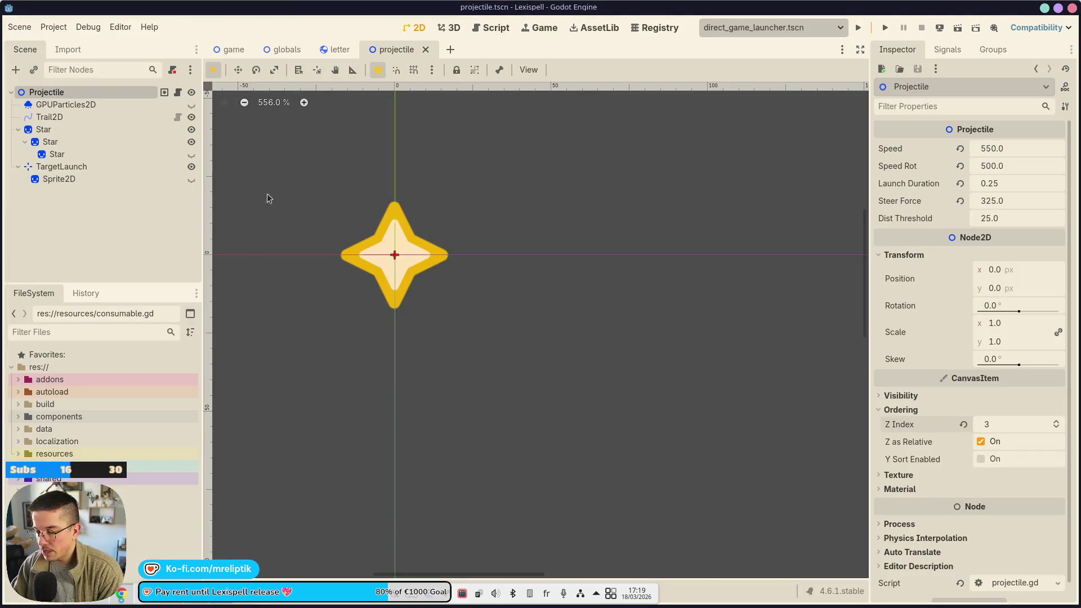
left_click(235, 52)
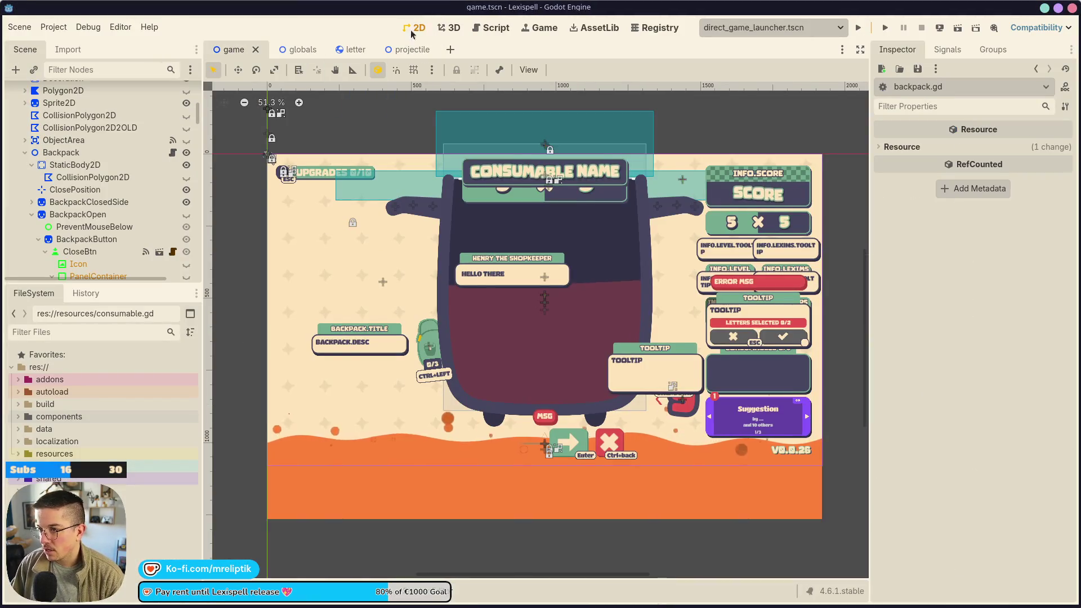
scroll(489, 300, "up", 1)
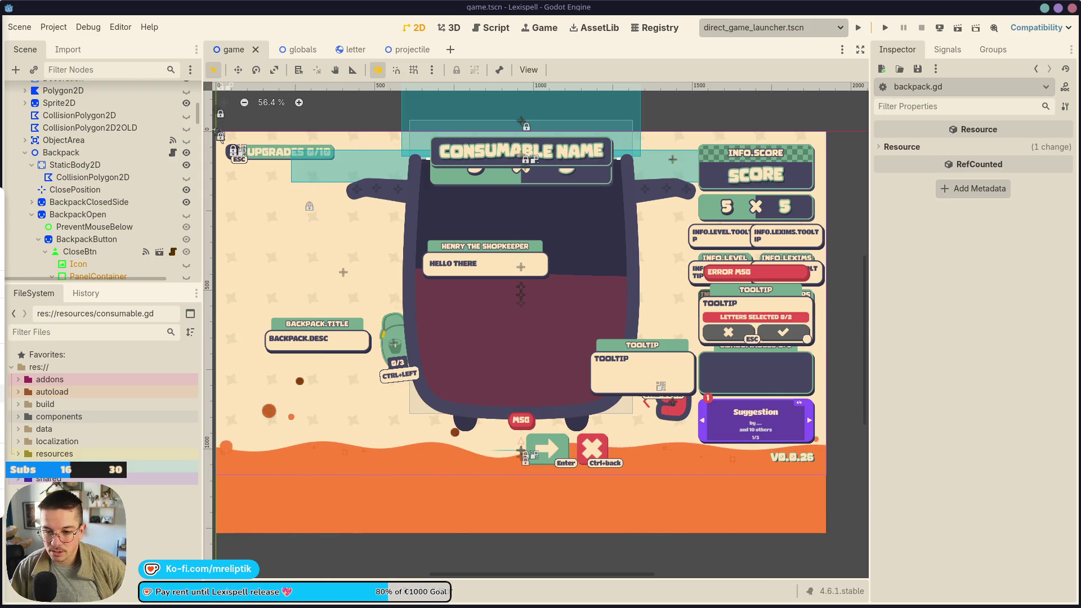
key("super")
- Launch Figma from a 'figma' launcher search and open the Lexispell design file
type("figma")
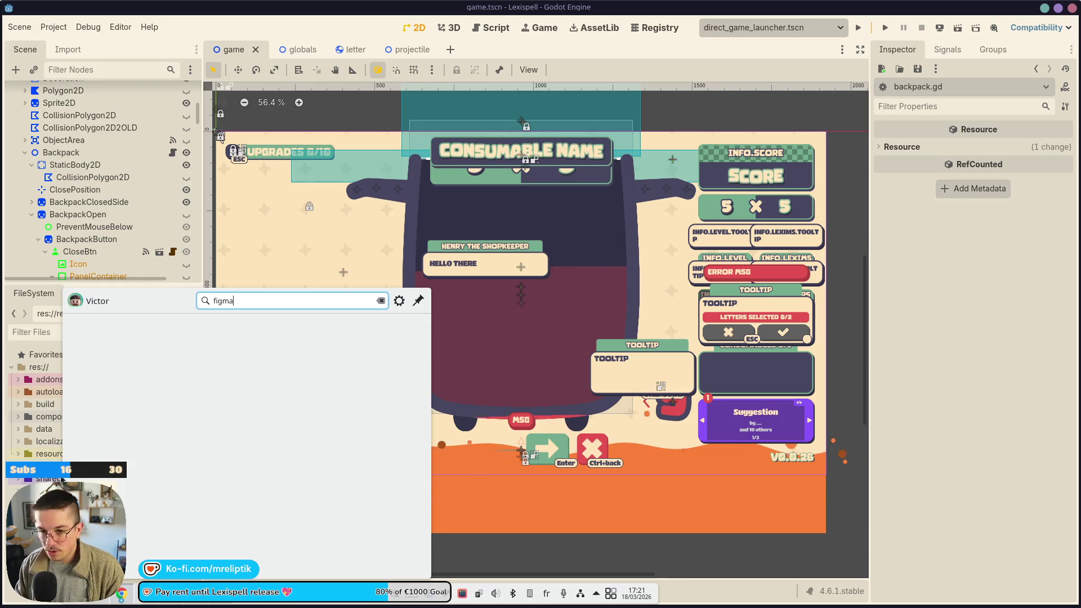
key("Escape")
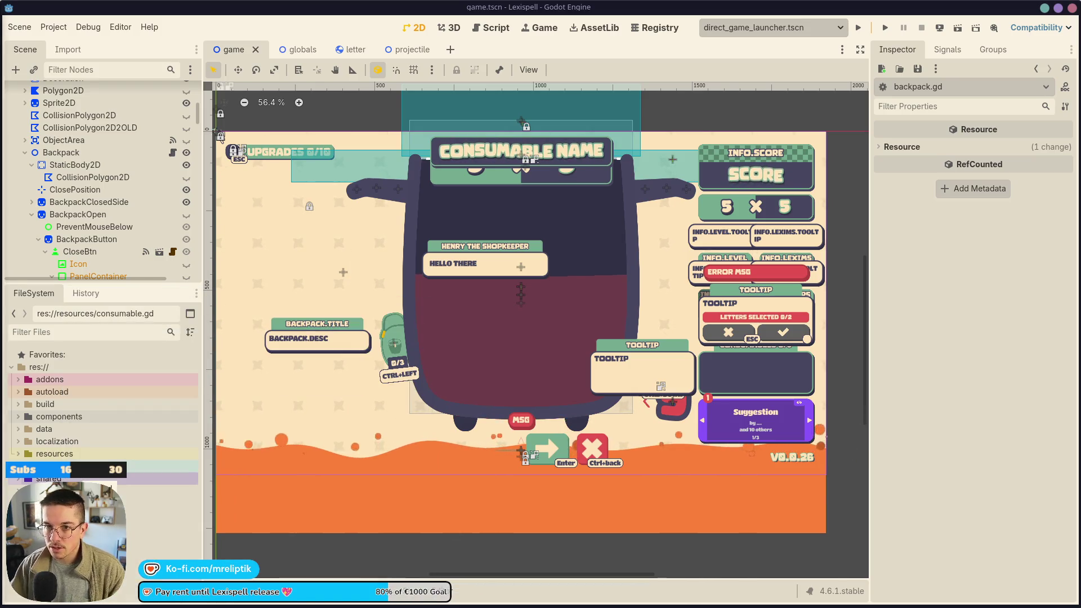
type("figma.com/files/te...")
key("Return")
double_click(316, 112)
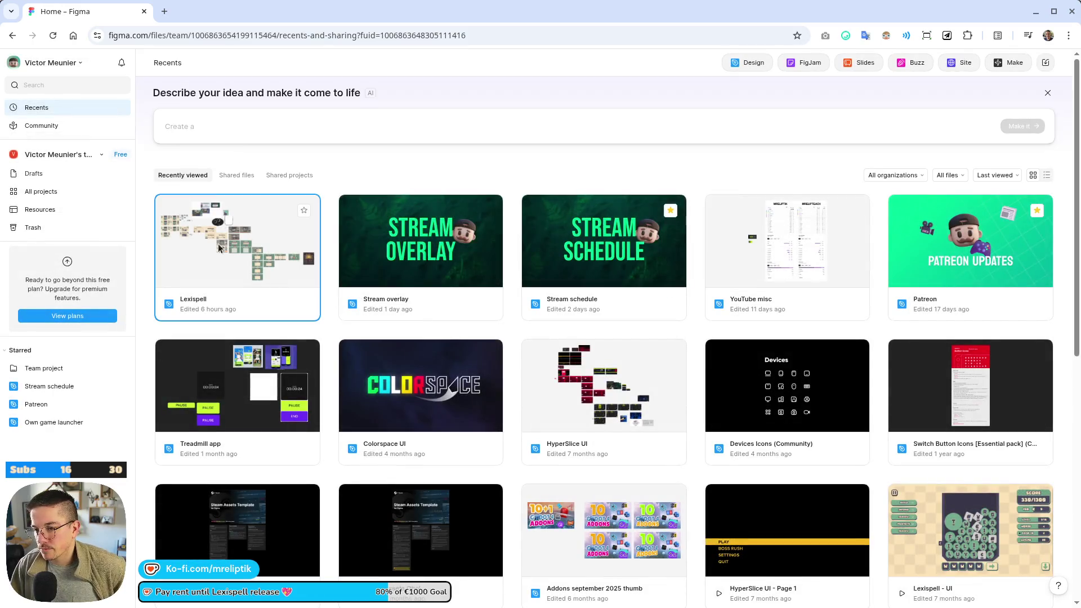
left_click(247, 253)
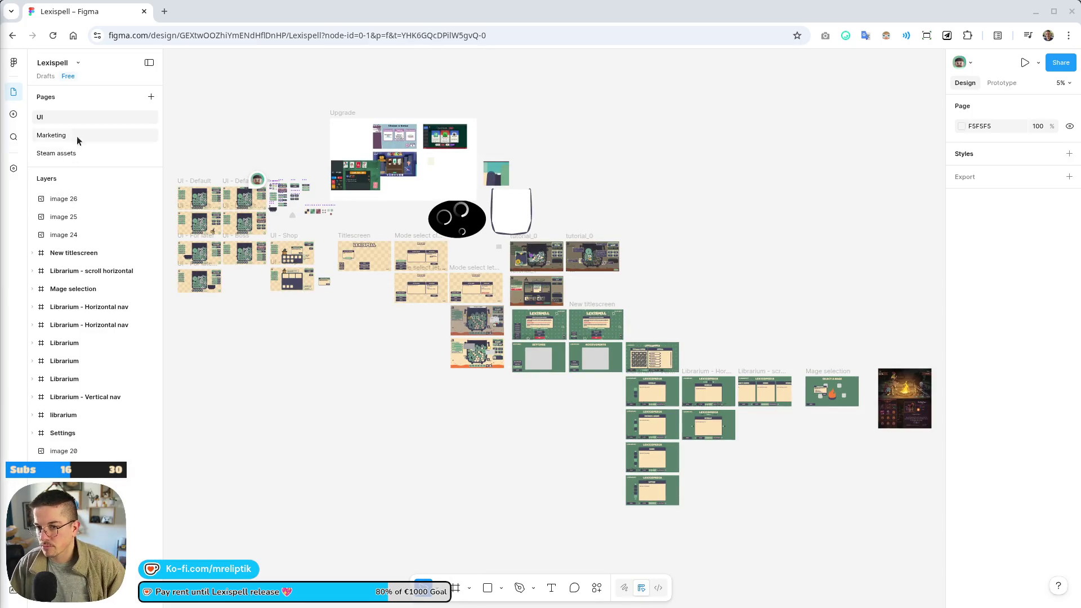
- Paste the toad photo below the Mage selection frame, remove its background, and save the download
scroll(195, 291, "down", 5)
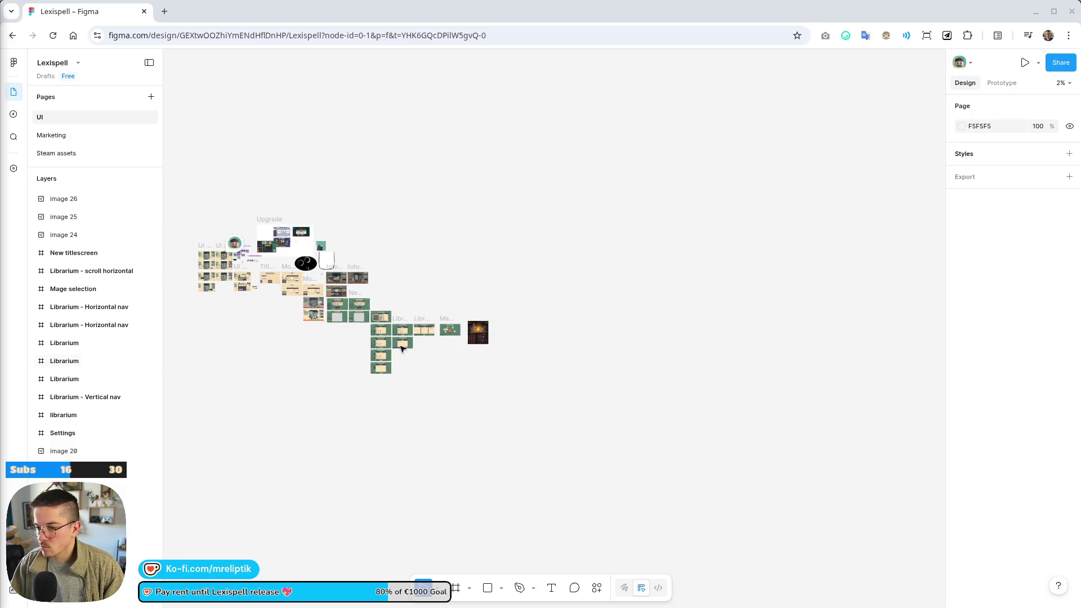
scroll(606, 370, "up", 5)
key("ctrl+v")
left_click_drag(490, 338, 276, 334)
left_click(478, 559)
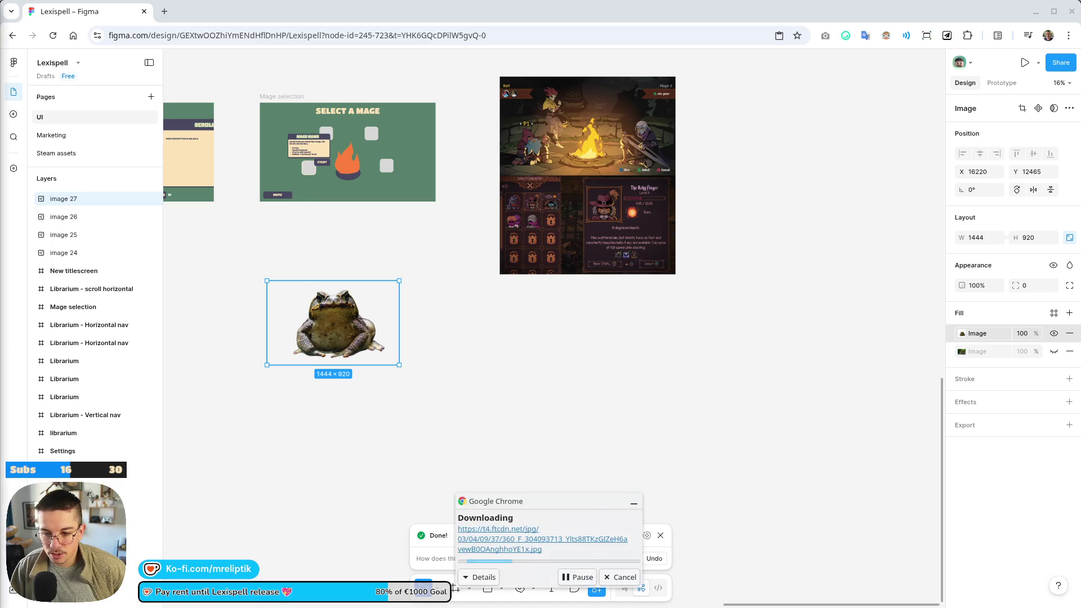
left_click(141, 461)
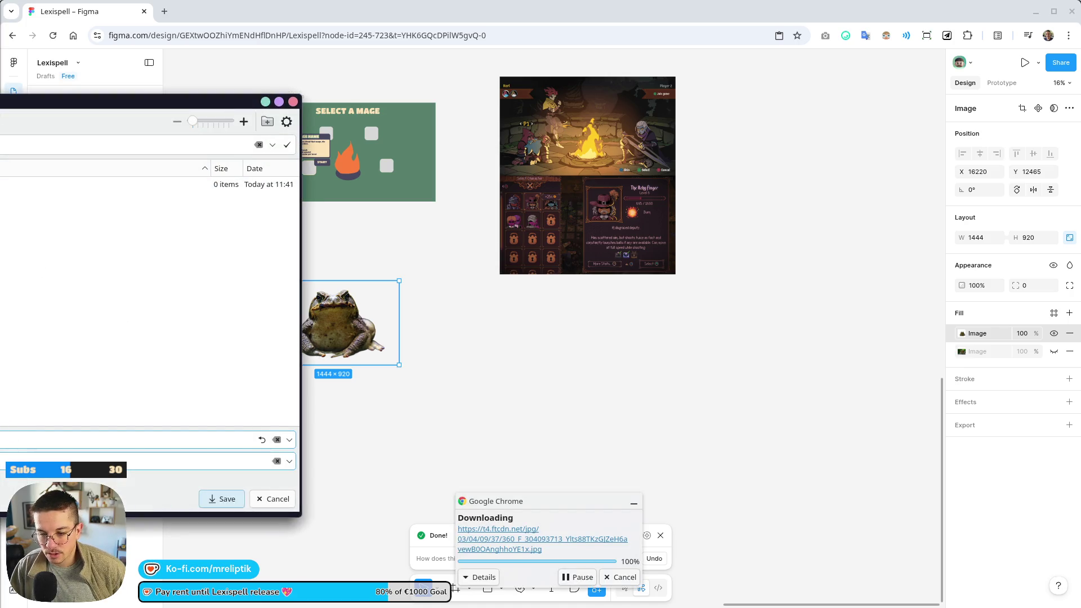
key("Return")
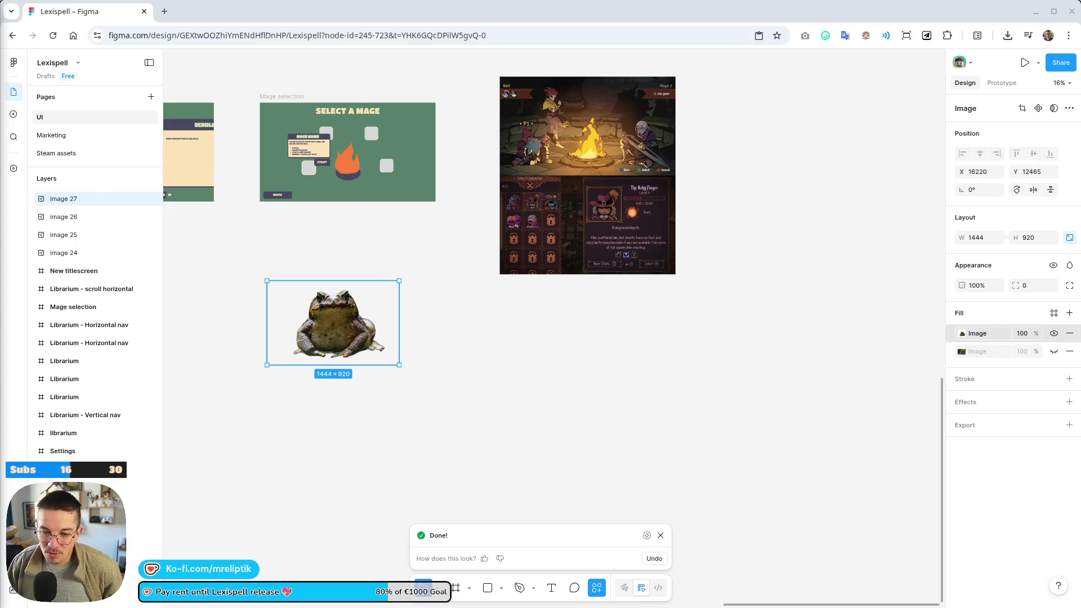
key("alt+Tab")
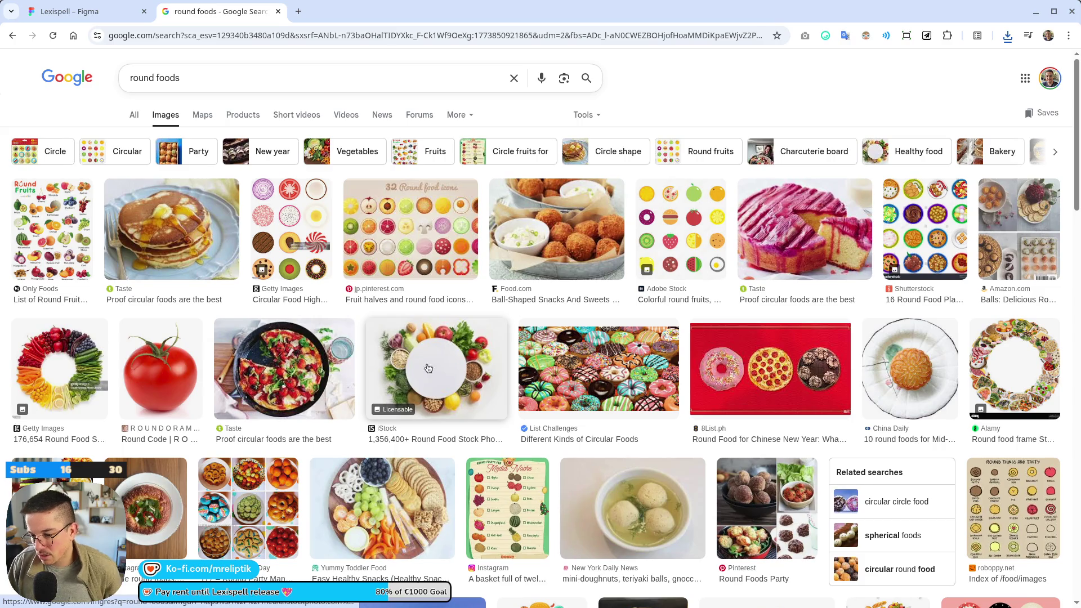
- Open a new browser tab and search Google Images for 'peas'
scroll(427, 368, "down", 5)
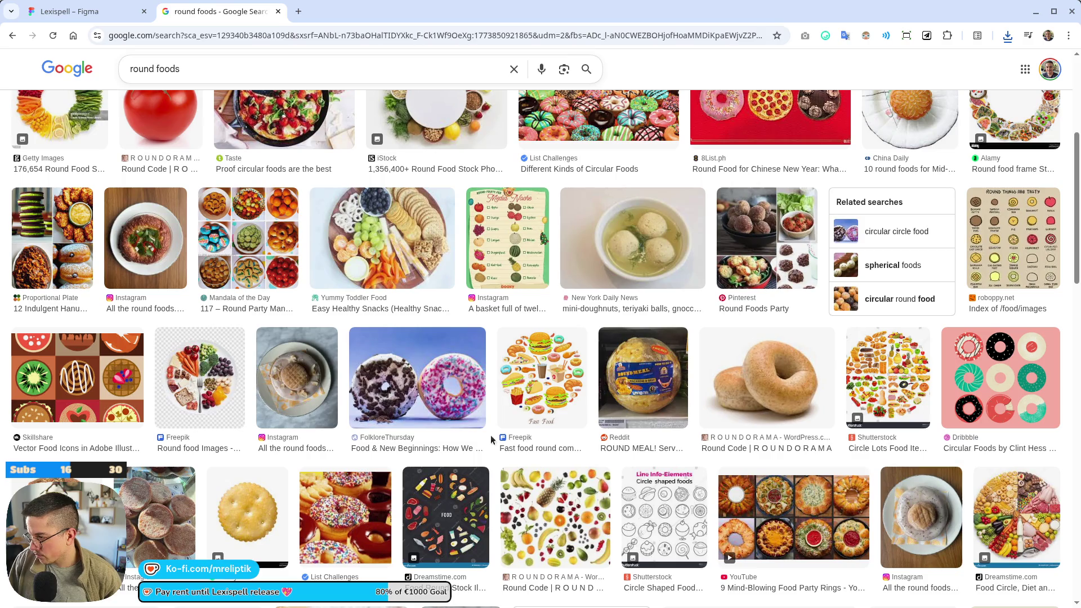
scroll(491, 435, "down", 8)
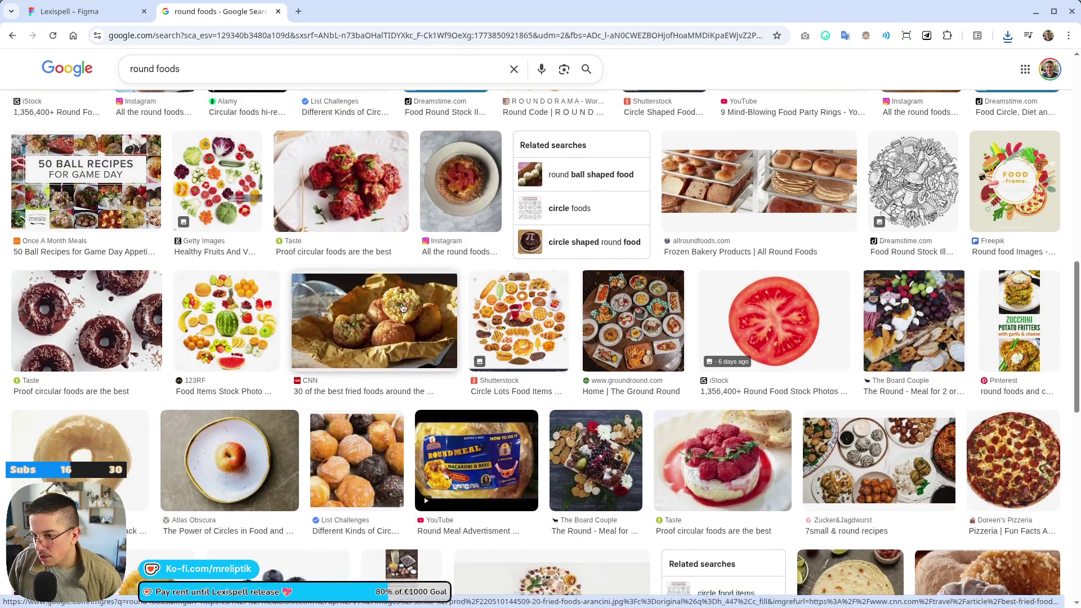
scroll(505, 353, "down", 7)
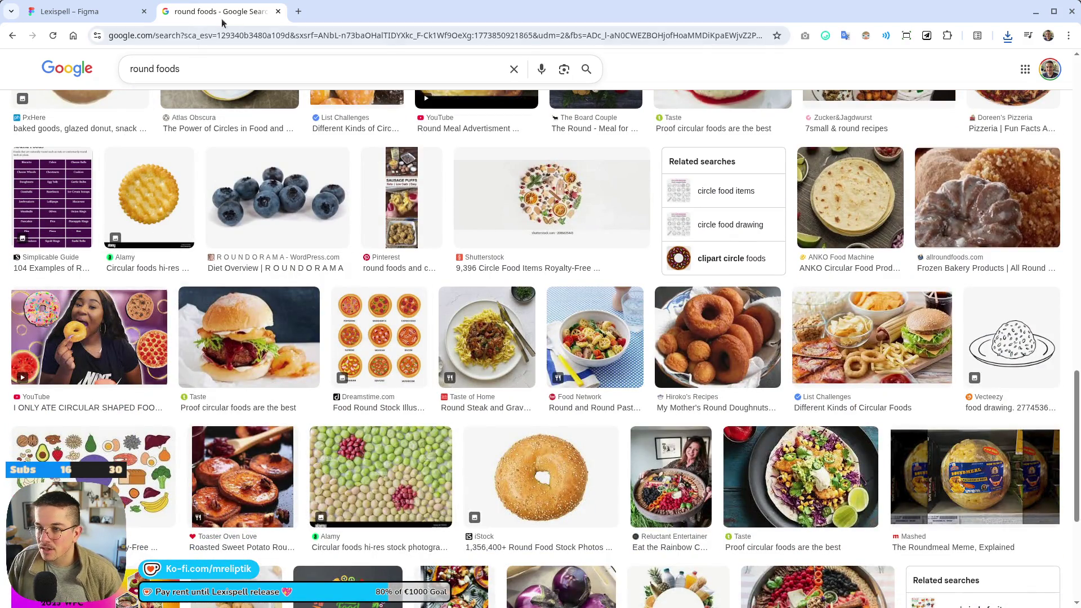
left_click(299, 11)
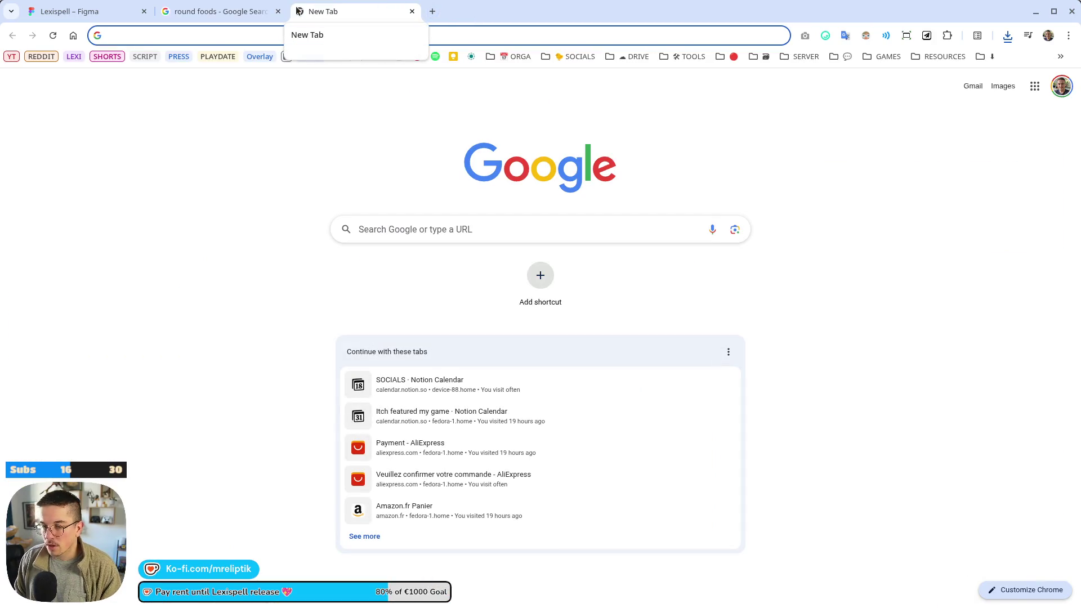
type("peas")
key("Return")
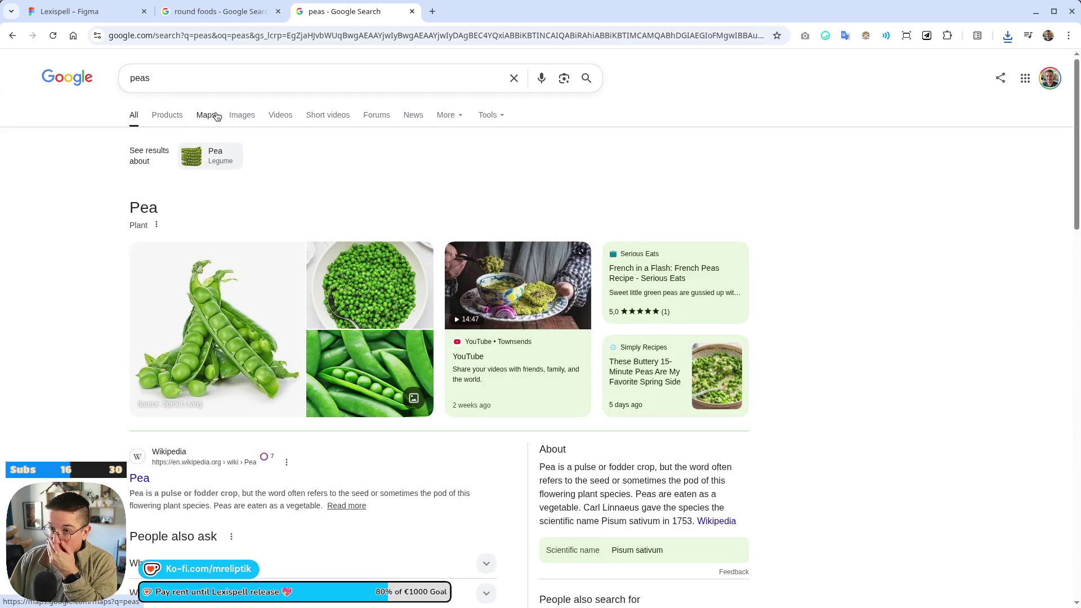
left_click(242, 115)
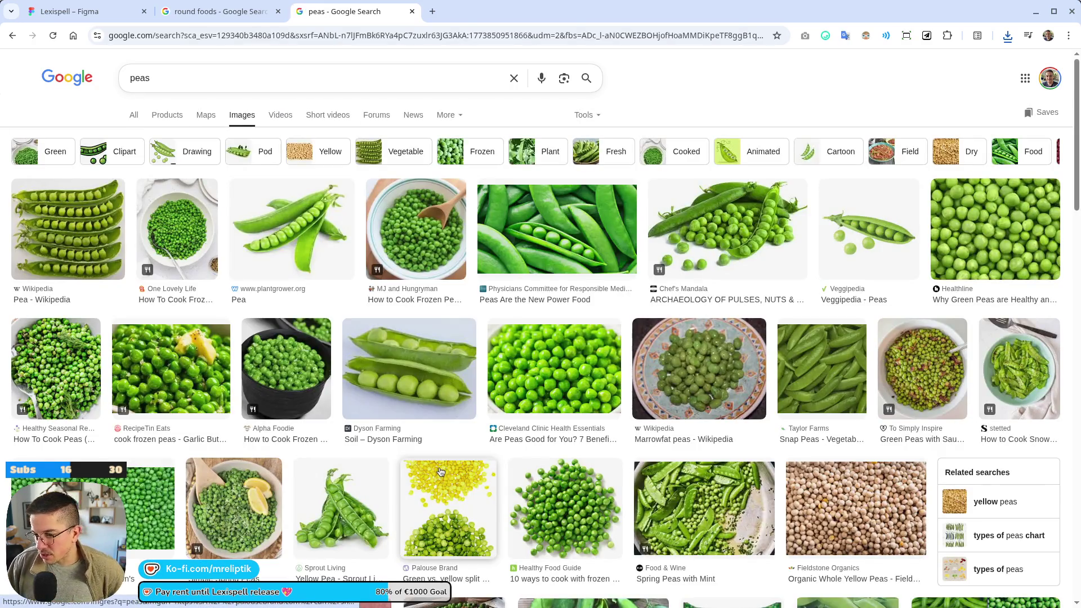
- Change the image search query to 'green pea closeup'
scroll(403, 436, "down", 3)
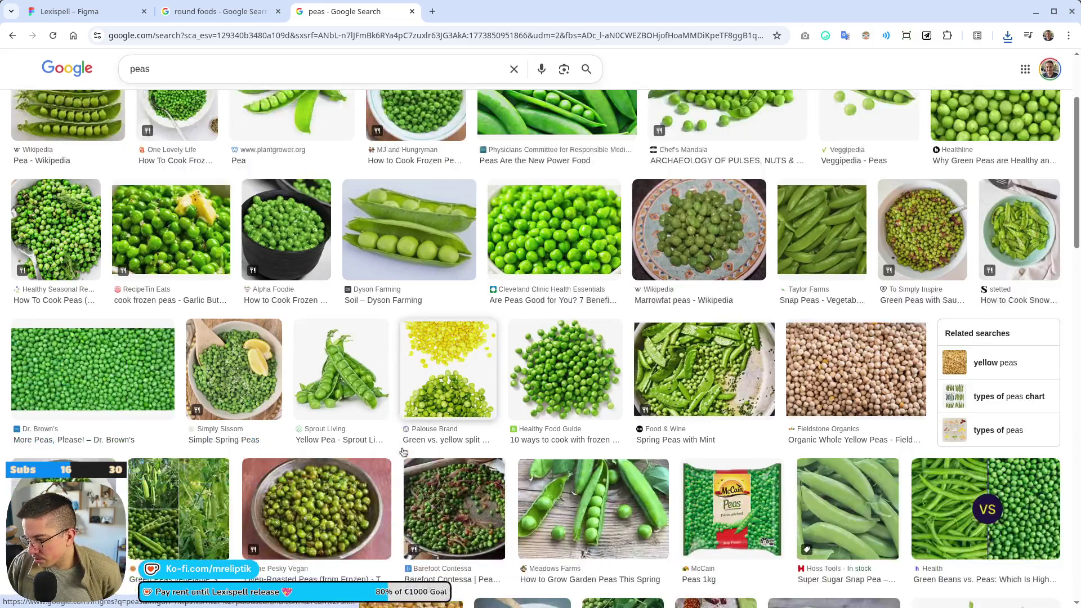
scroll(403, 436, "down", 2)
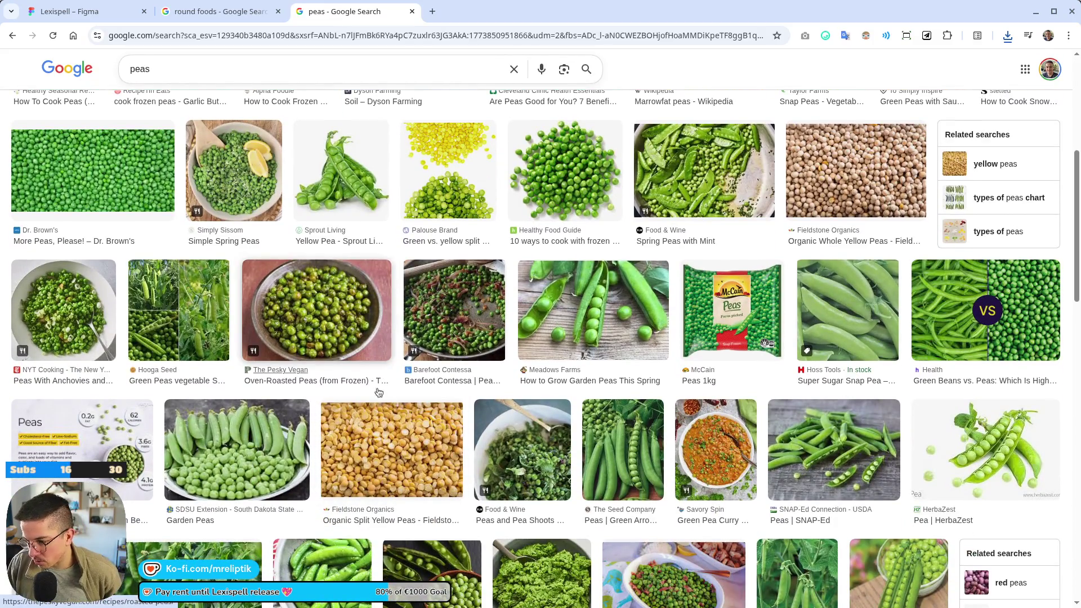
scroll(380, 383, "down", 3)
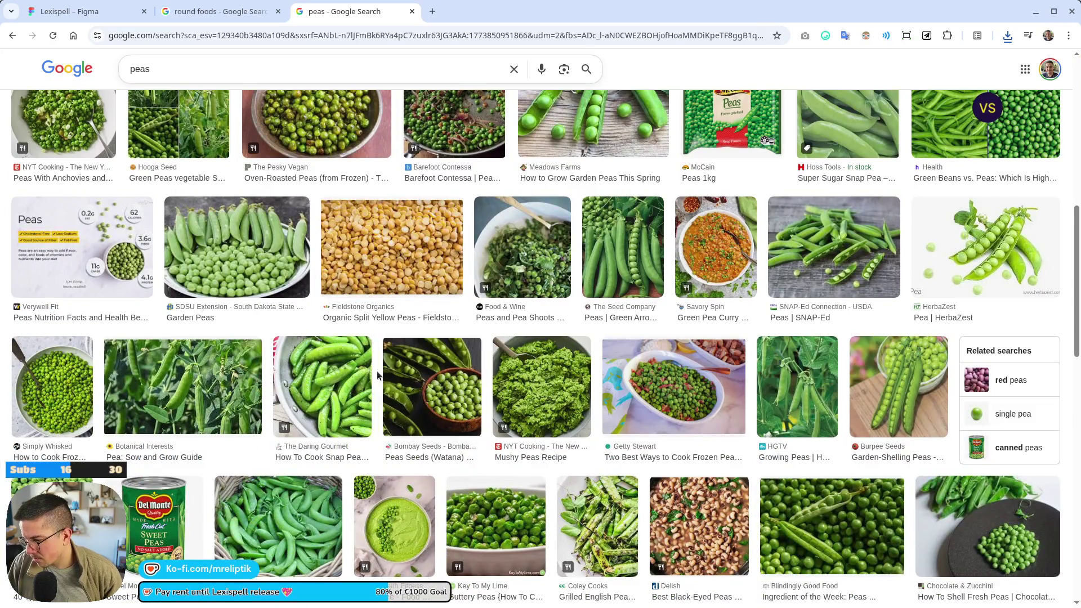
scroll(279, 398, "up", 10)
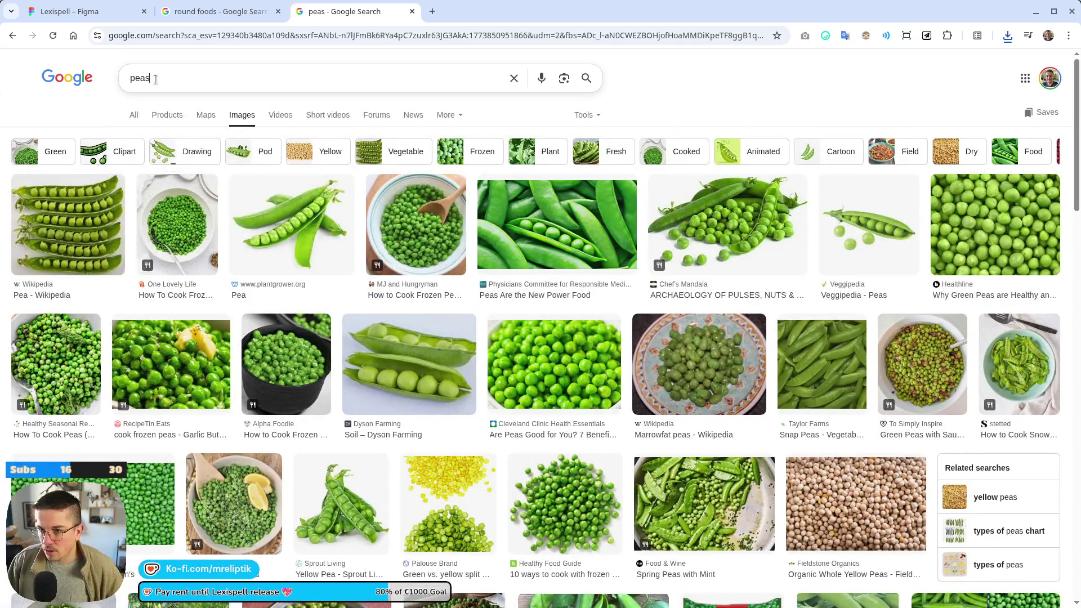
left_click(155, 79)
key("BackSpace")
key("Home")
type("green pea")
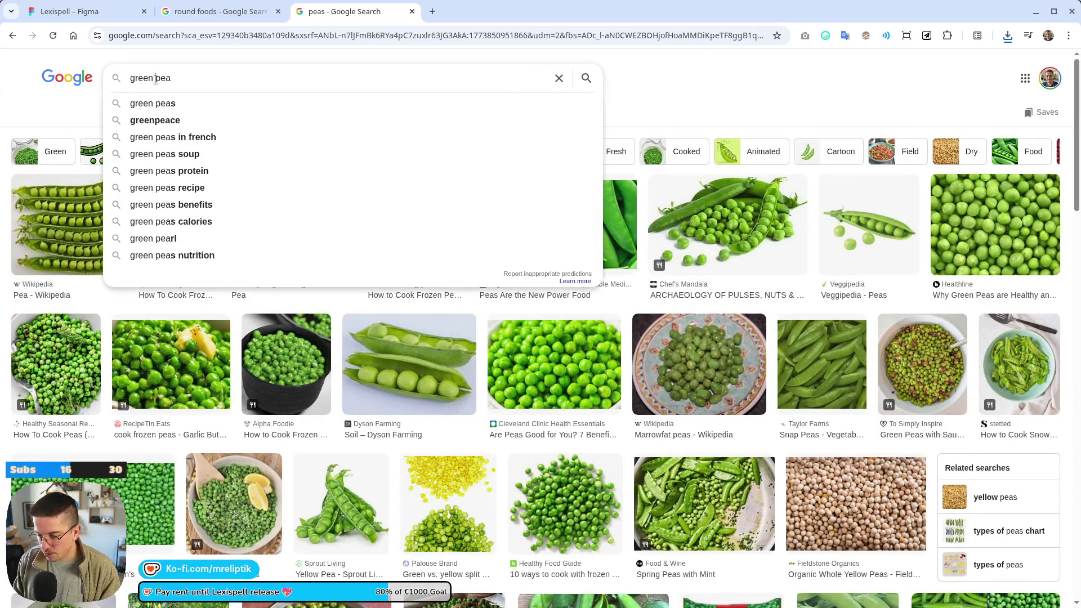
type(" closeup")
key("Return")
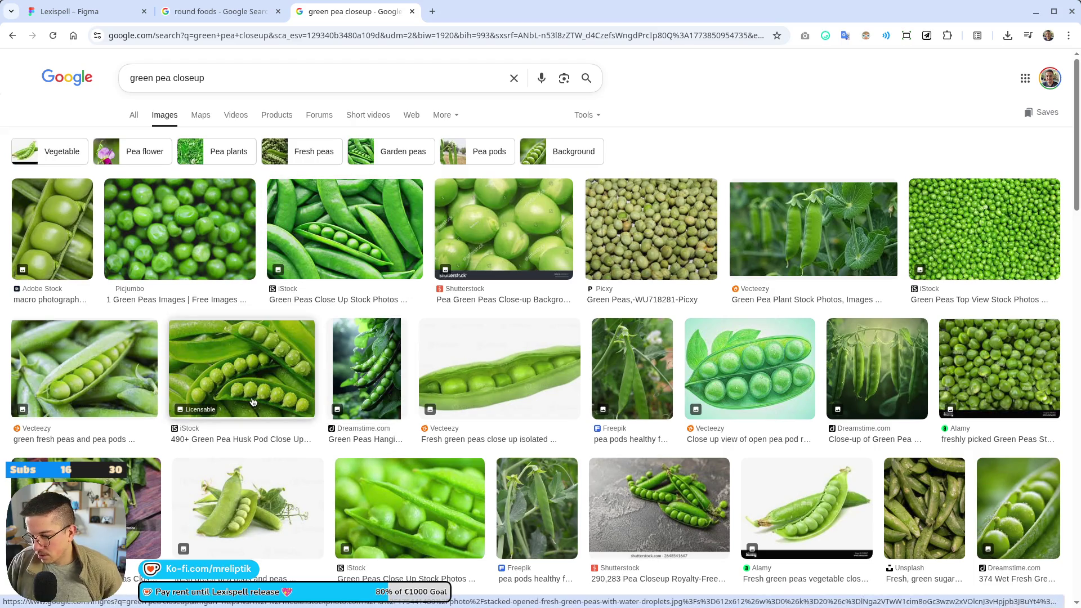
- Go back to the round foods image results and scroll through them
left_click(220, 11)
scroll(291, 295, "down", 10)
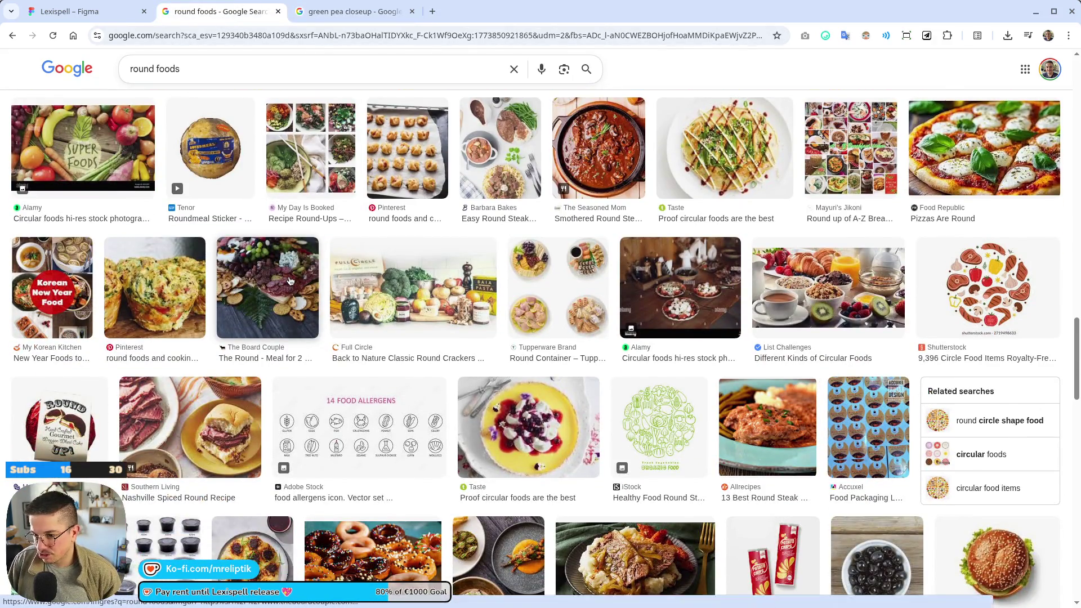
scroll(290, 280, "down", 3)
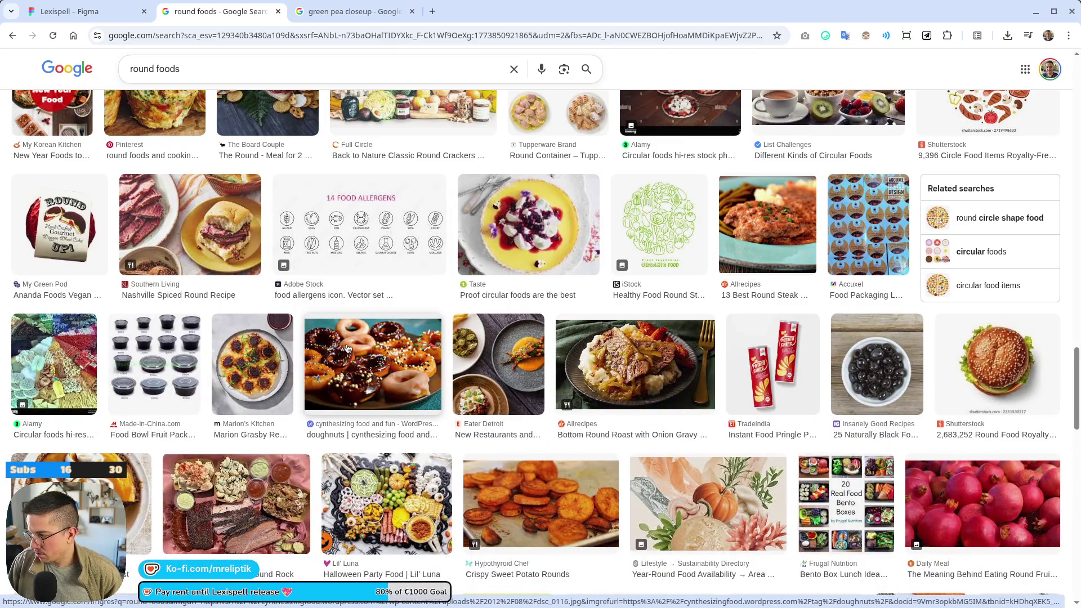
scroll(346, 348, "down", 5)
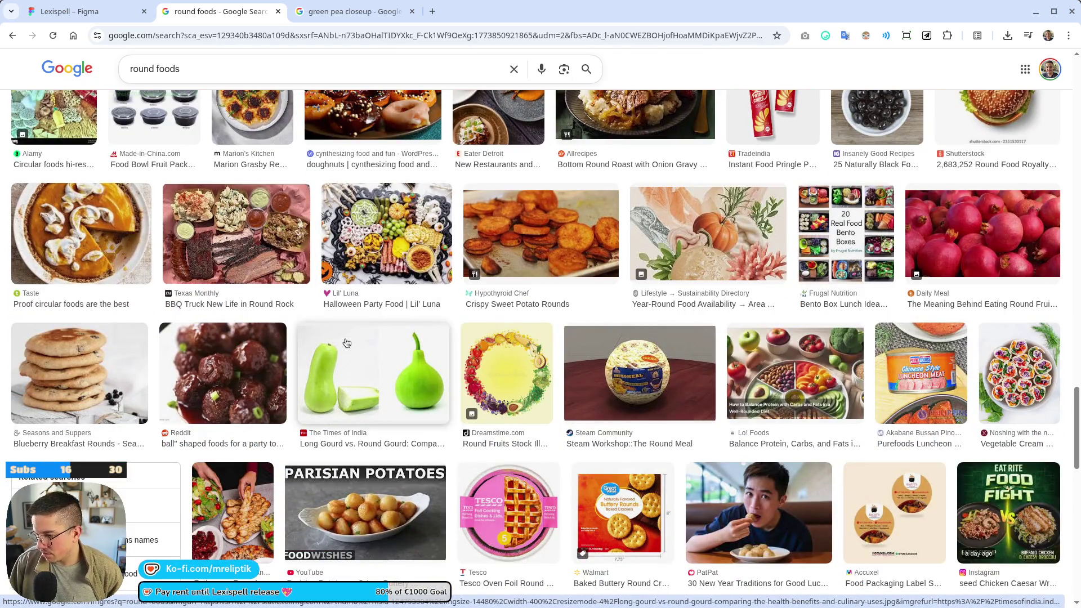
scroll(341, 337, "down", 7)
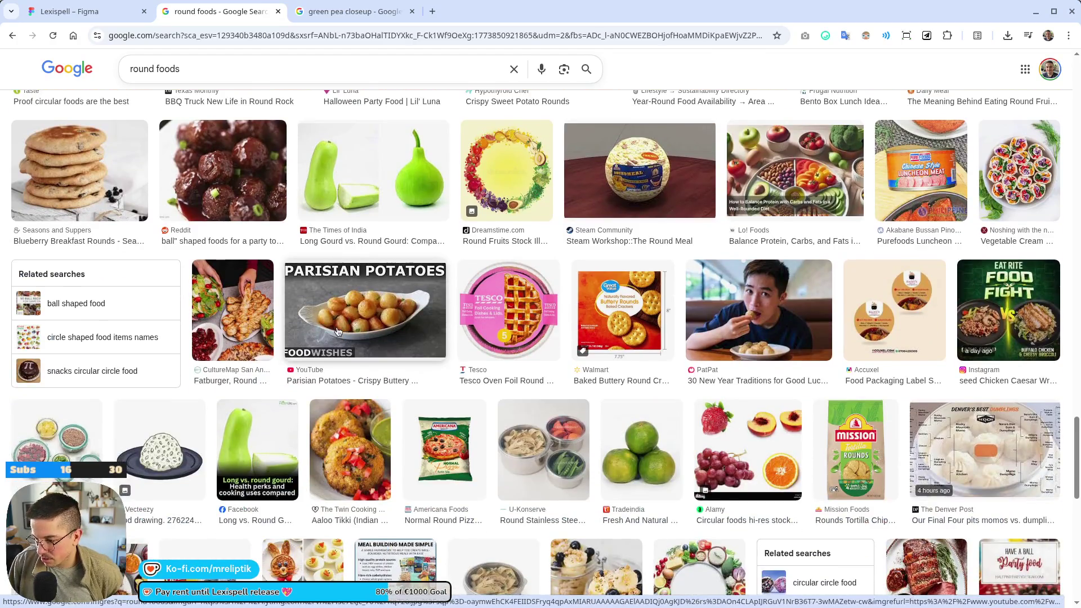
scroll(341, 333, "down", 5)
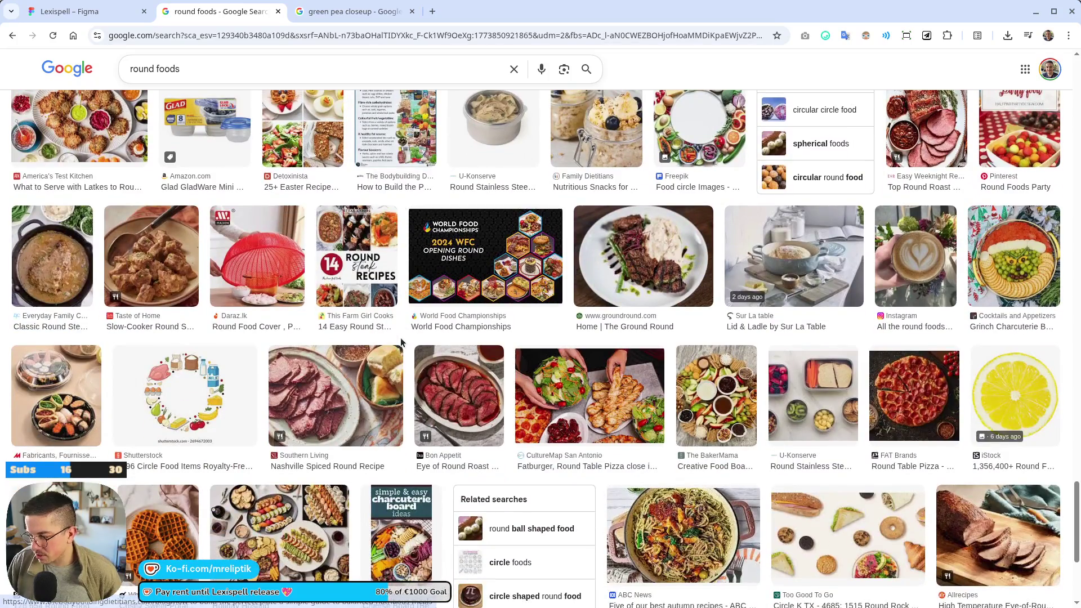
mouse_move(225, 605)
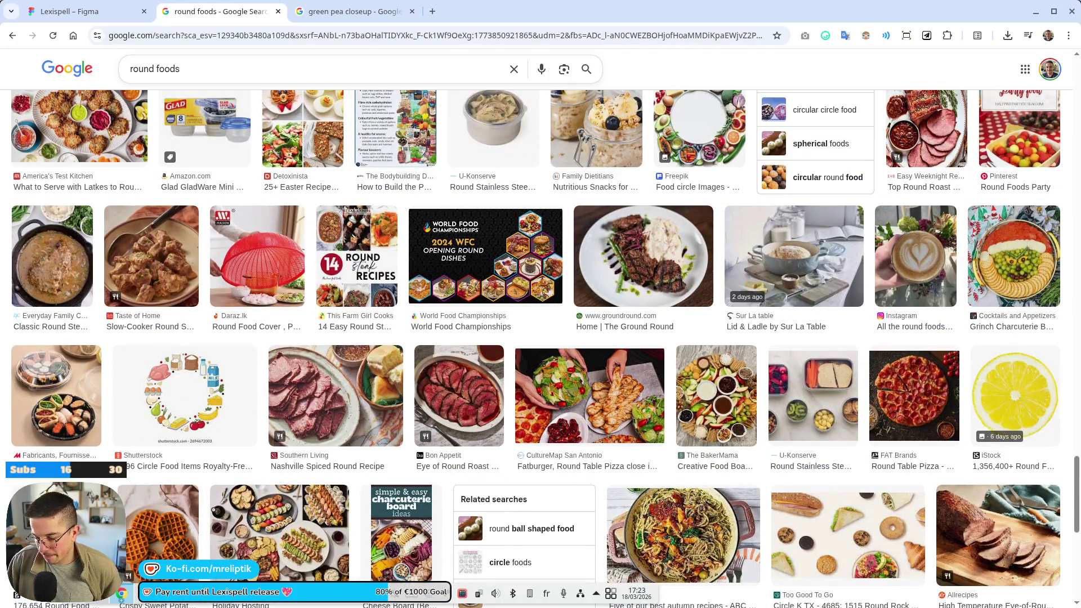
- Close the Godot editor and review the pending export_new.py changes in VS Code
left_click(220, 522)
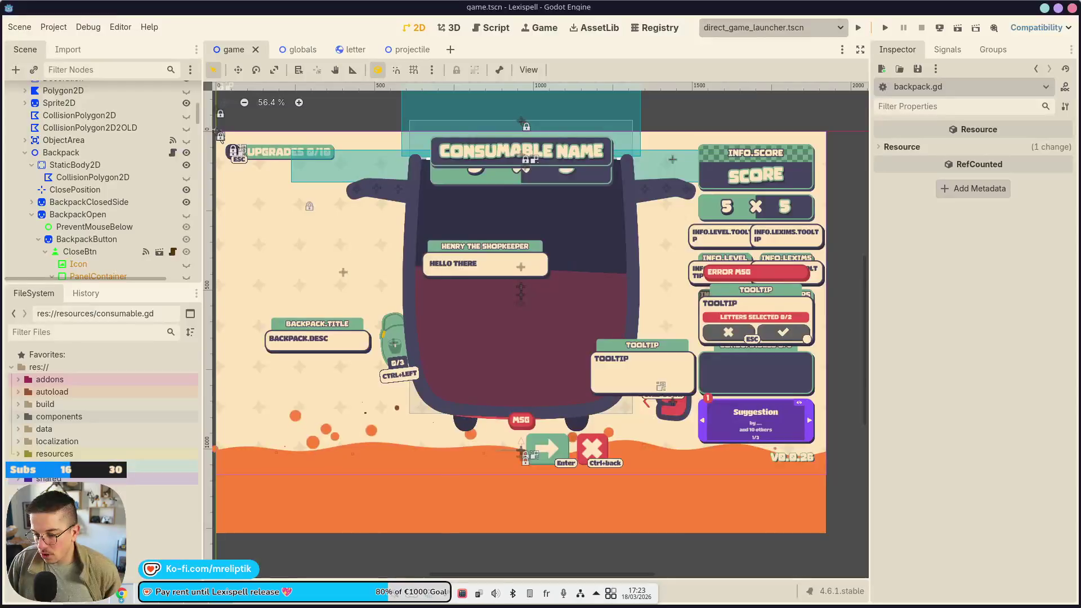
left_click(1071, 10)
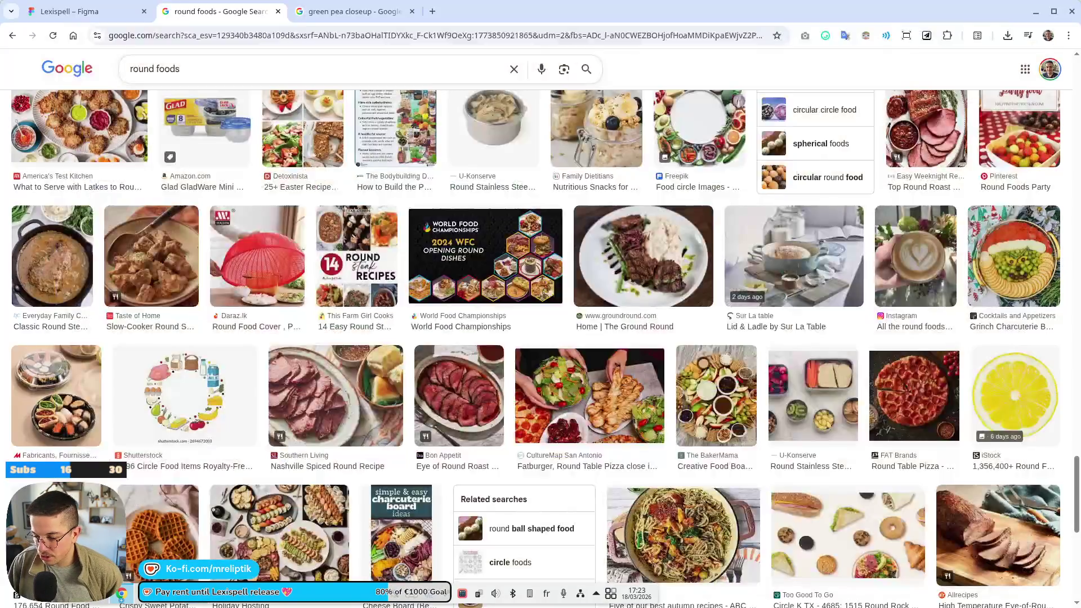
left_click(236, 601)
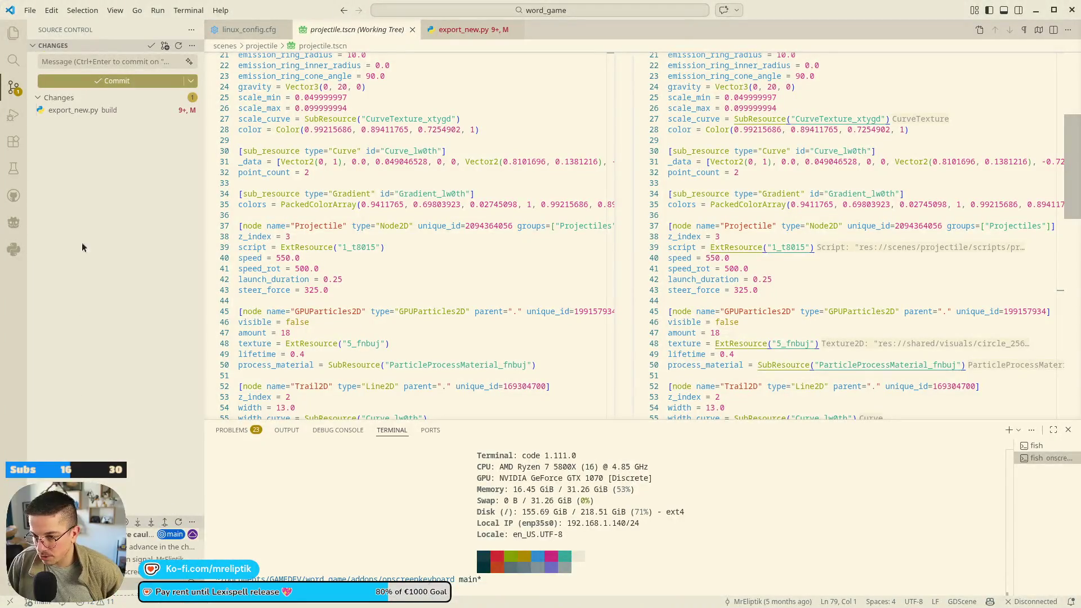
left_click(102, 110)
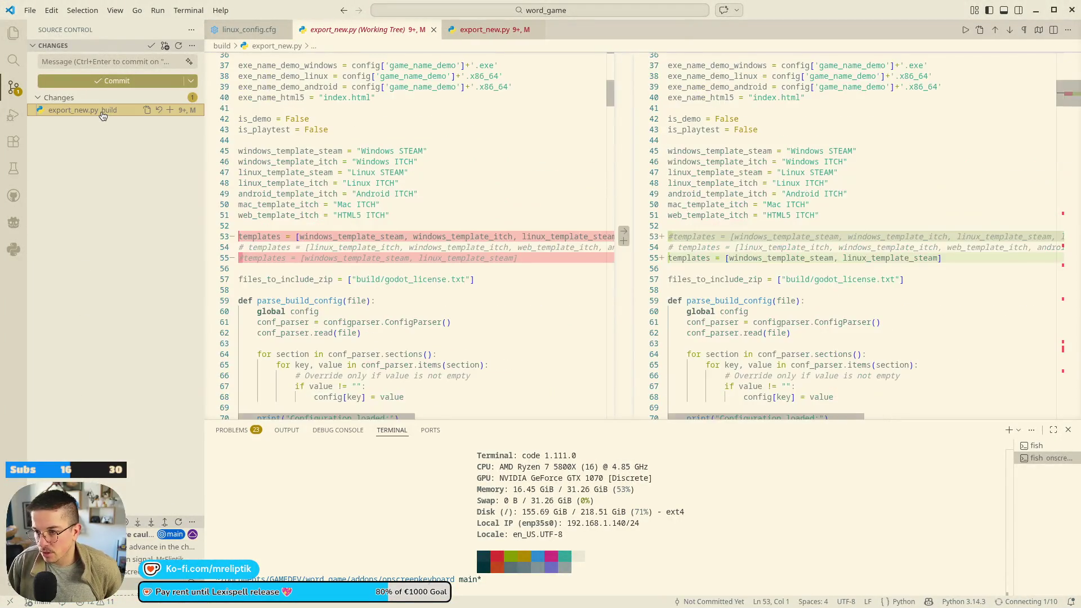
- Stage, commit and sync the export_new.py change
left_click(172, 111)
left_click(94, 62)
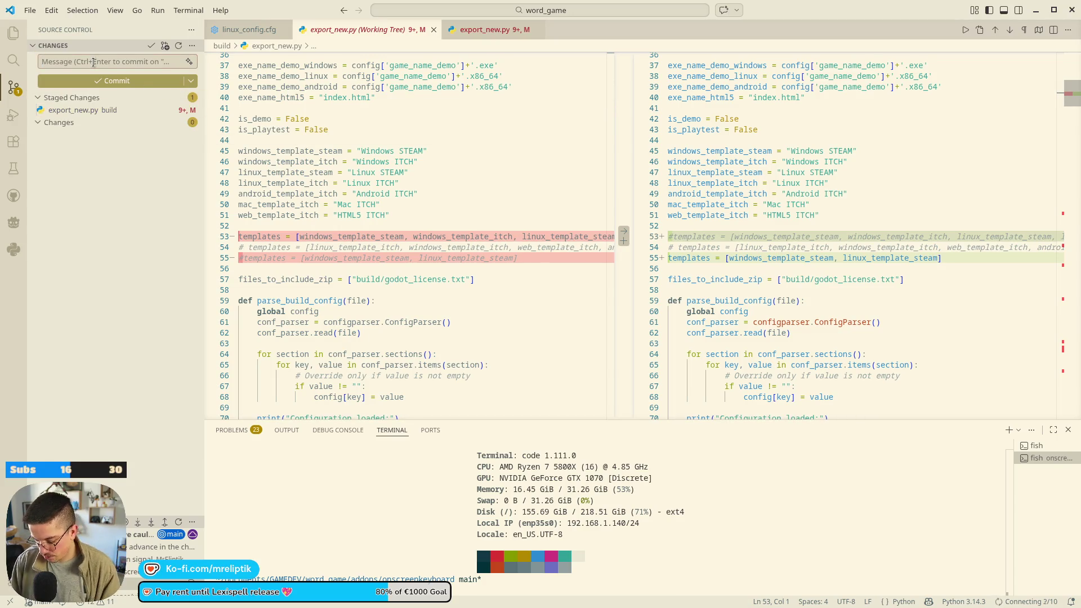
left_click(104, 81)
left_click(103, 88)
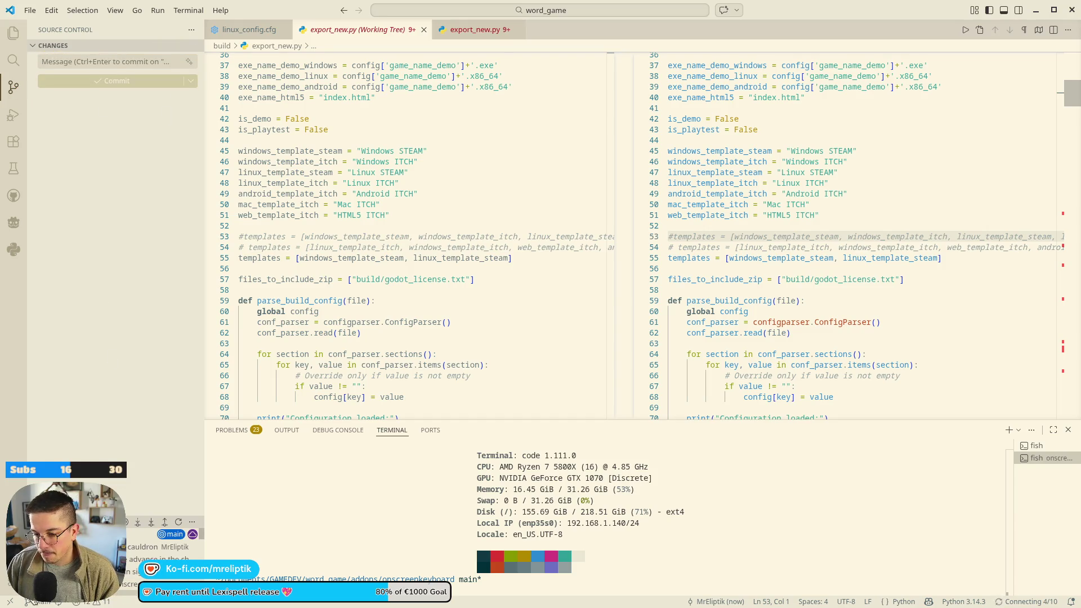
- Create and switch to a new branch named dlss5
left_click(413, 34)
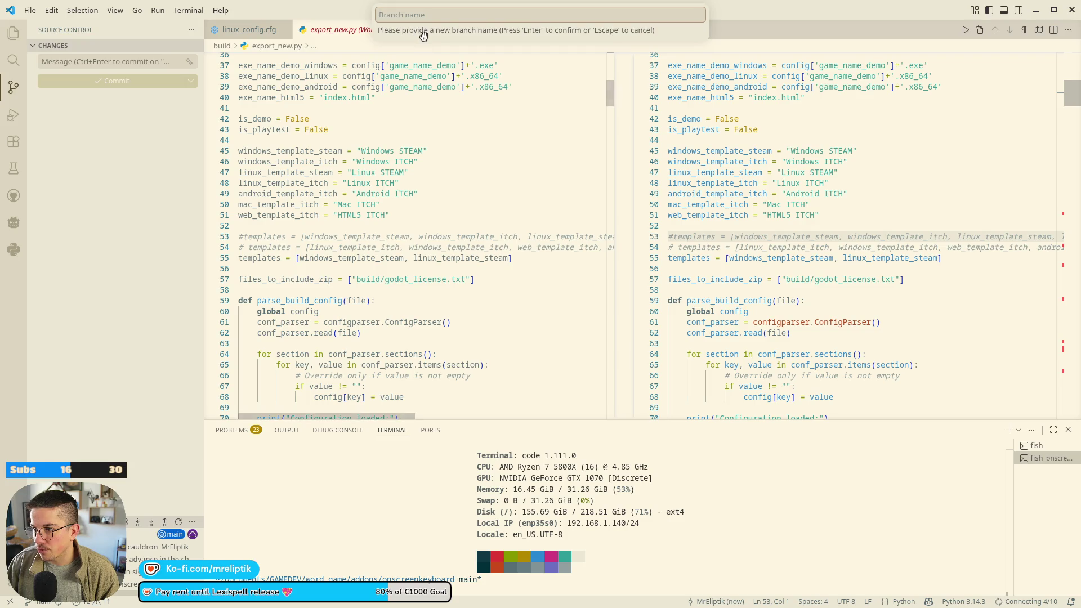
type("rtx")
type("dl")
type("5")
key("Return")
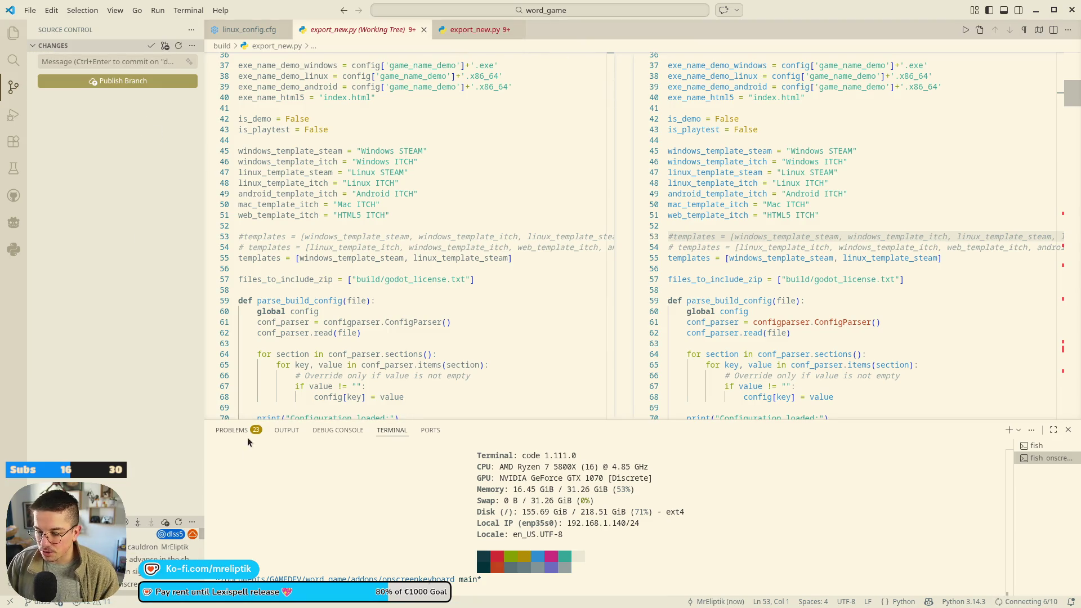
- Relaunch the Lexispell project in Godot from the application launcher
key("super")
type("le")
key("Return")
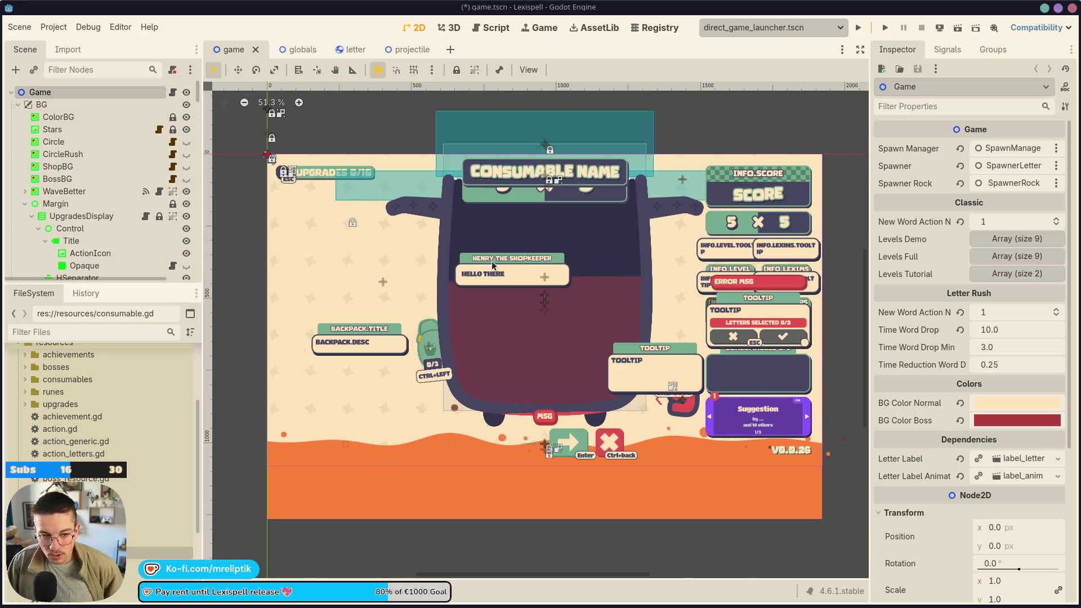
- Open the WaveBetter node's wave shader from its material settings
scroll(475, 449, "up", 1)
left_click(475, 449)
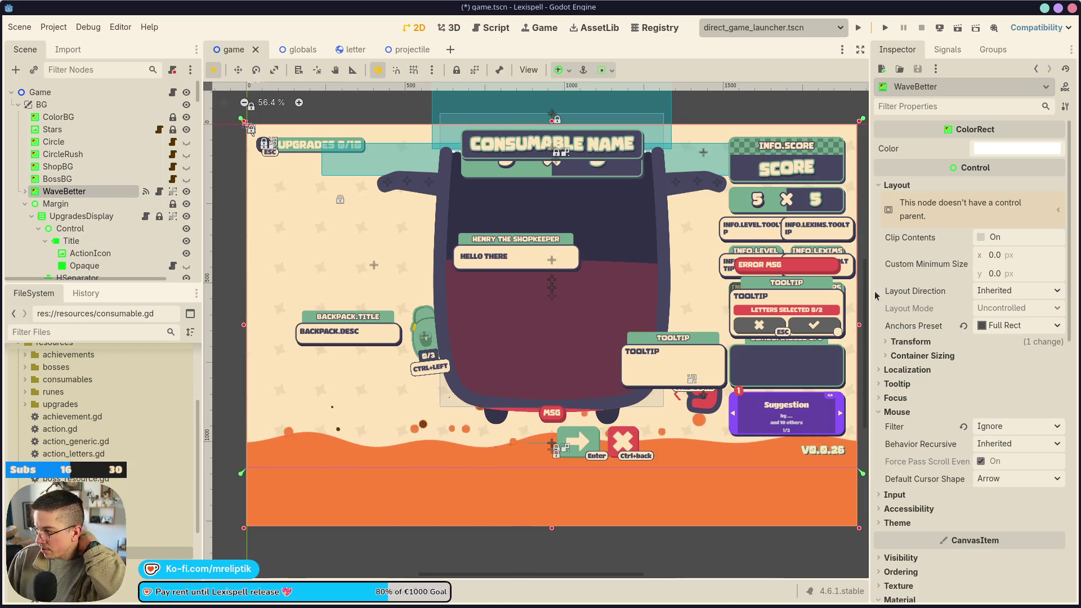
left_click(899, 599)
scroll(921, 349, "down", 5)
scroll(921, 344, "down", 1)
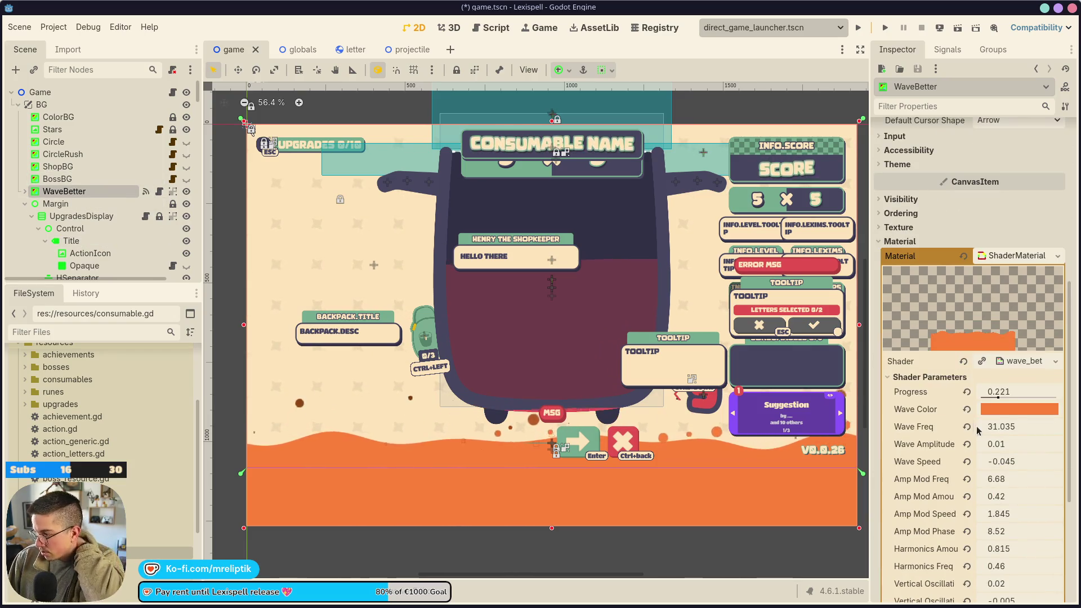
left_click(1012, 363)
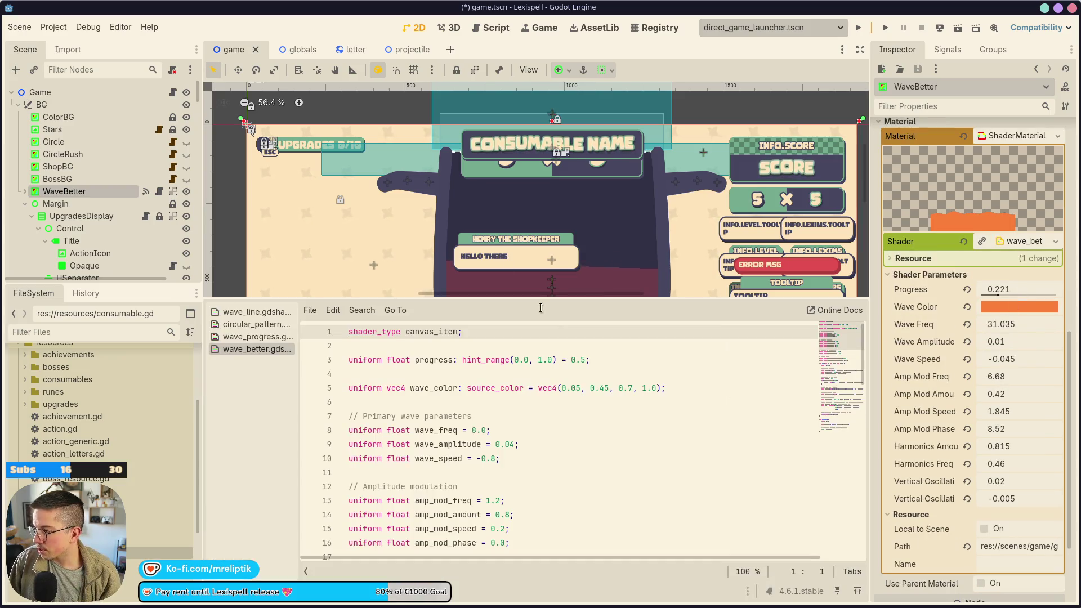
scroll(447, 218, "down", 5)
scroll(446, 218, "down", 5)
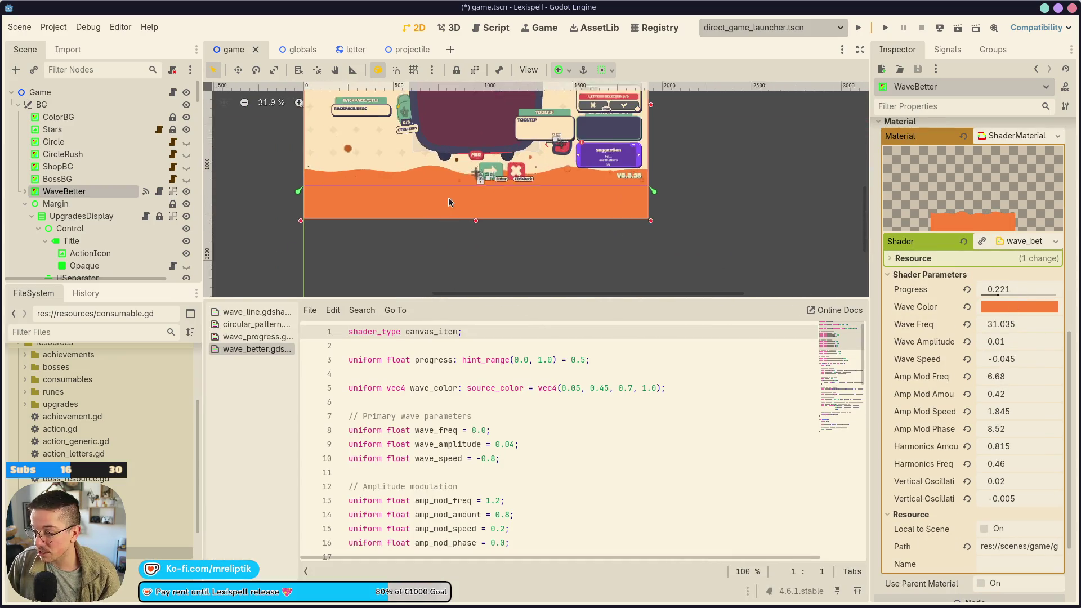
- Add 'uniform sampler2D lava_texture: source_color;' on line 3 and save the shader
left_click(416, 388)
left_click(424, 341)
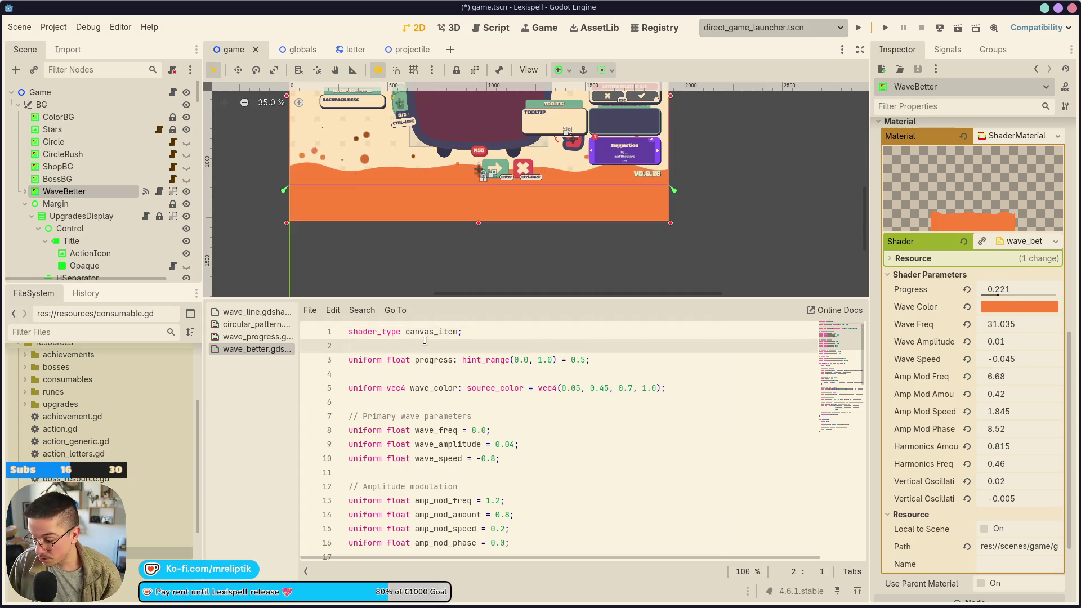
key("Return")
key("Return")
key("Up")
type("unf")
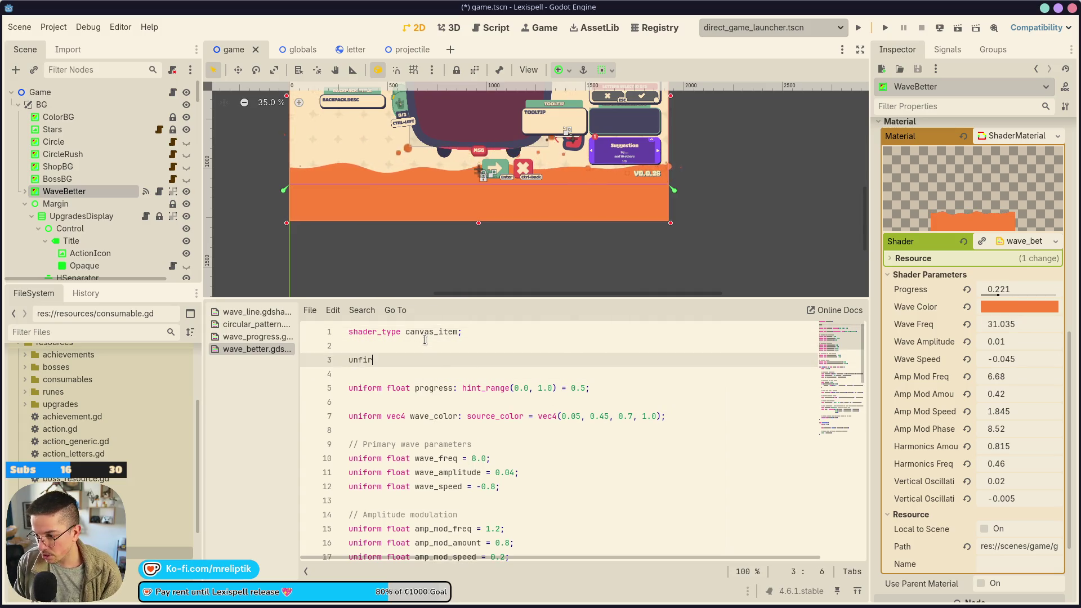
key("Return")
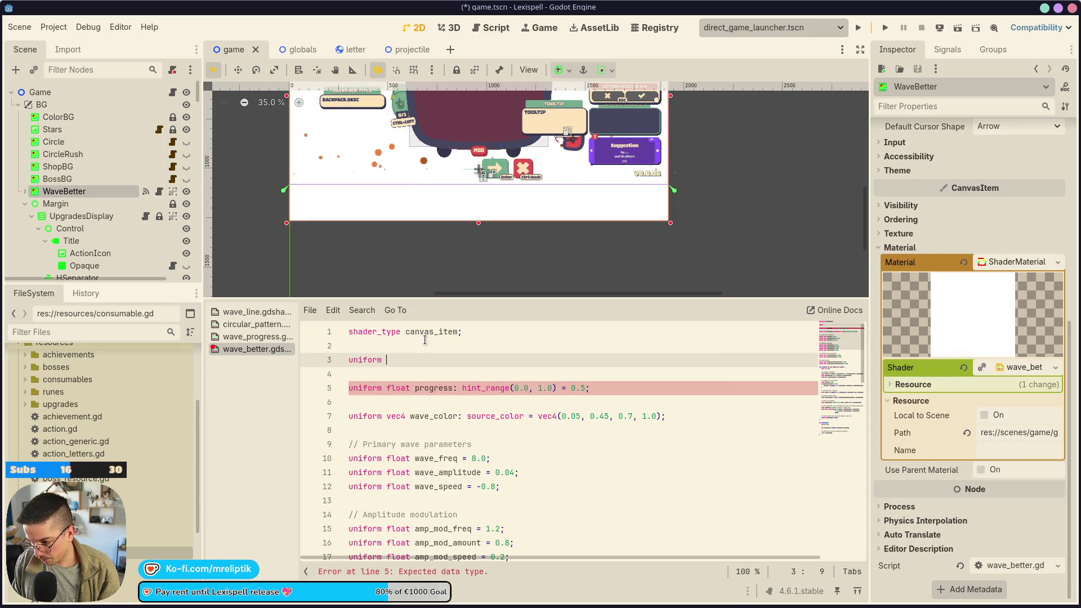
type("samp")
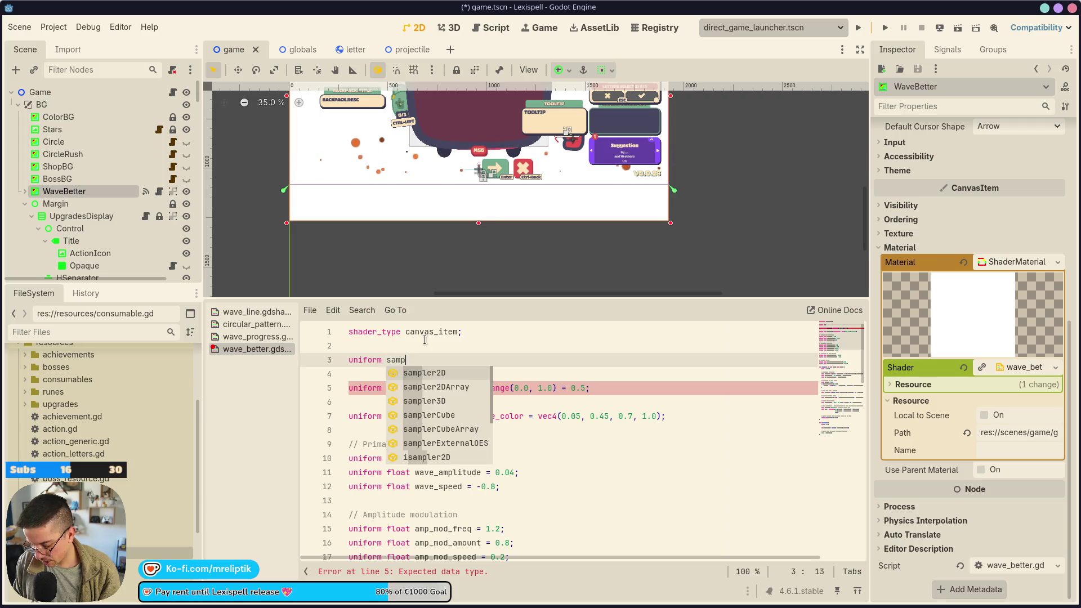
type("ler2D la")
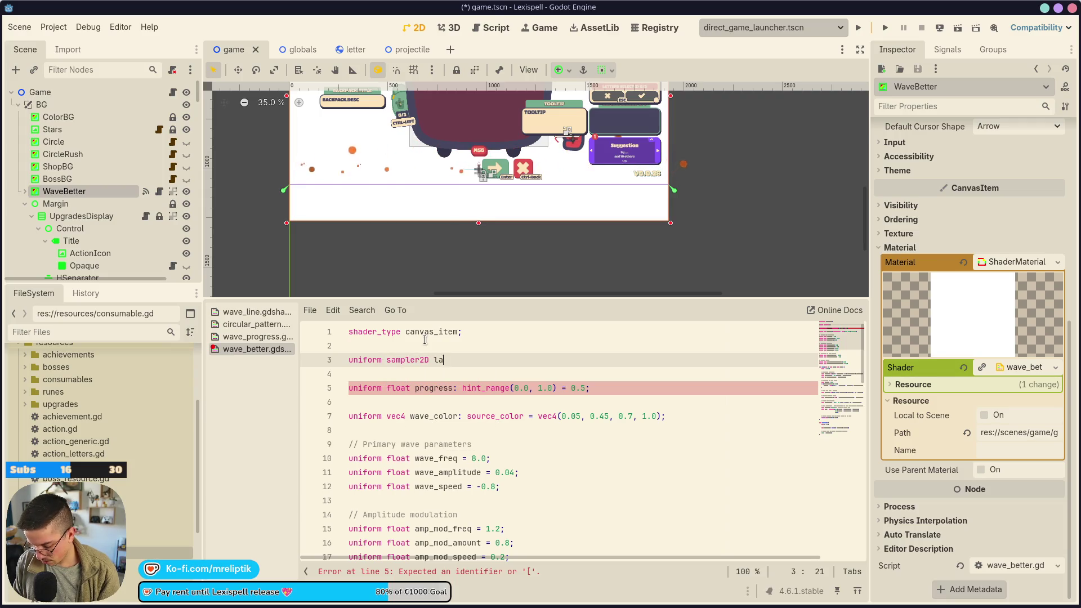
type("va_tex")
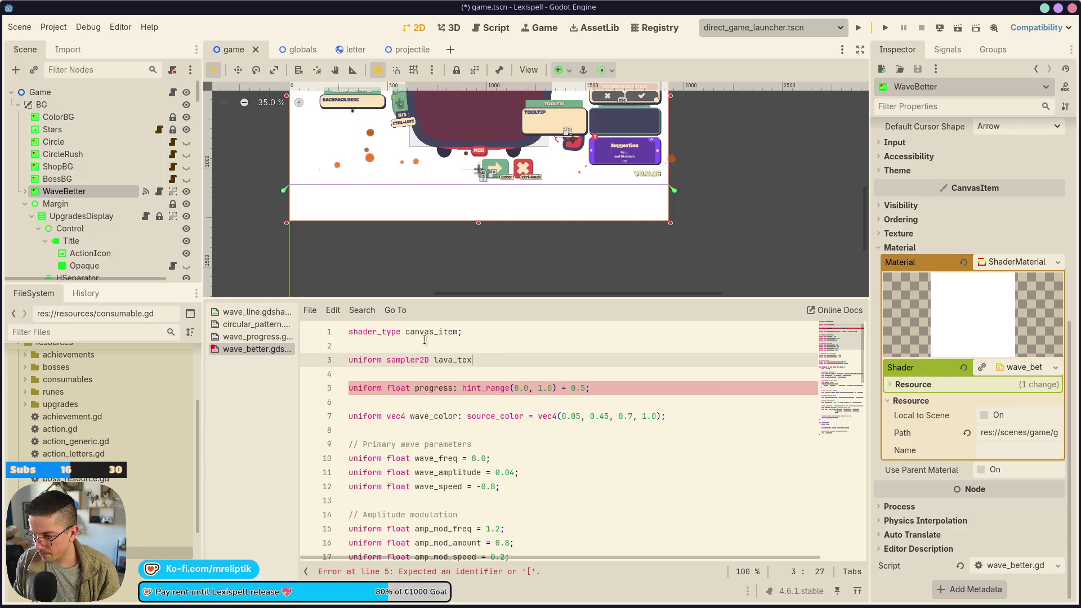
type("ture_:e:")
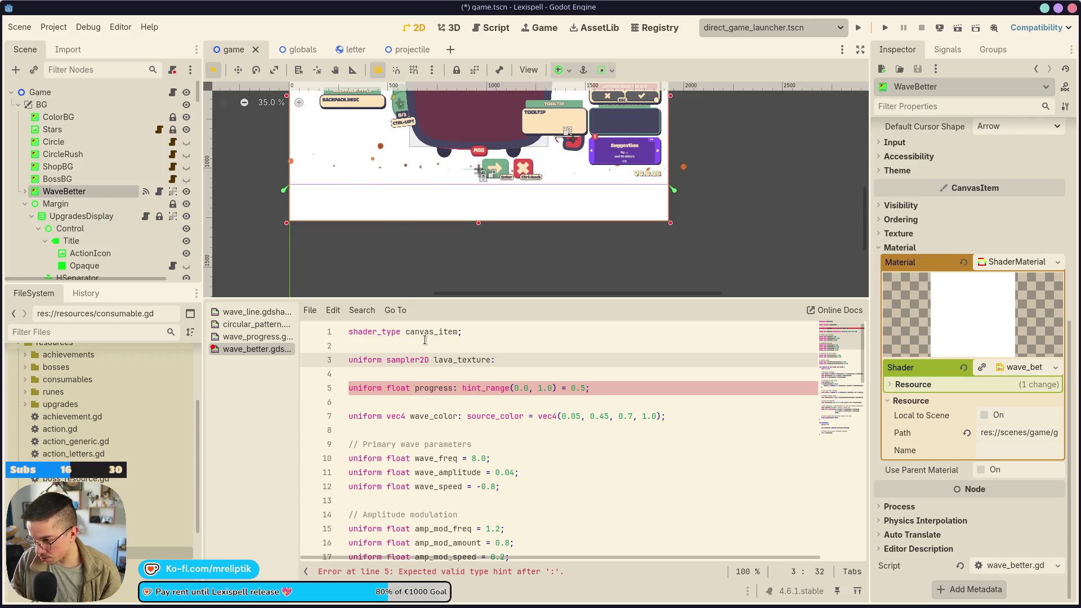
key("BackSpace")
key("BackSpace")
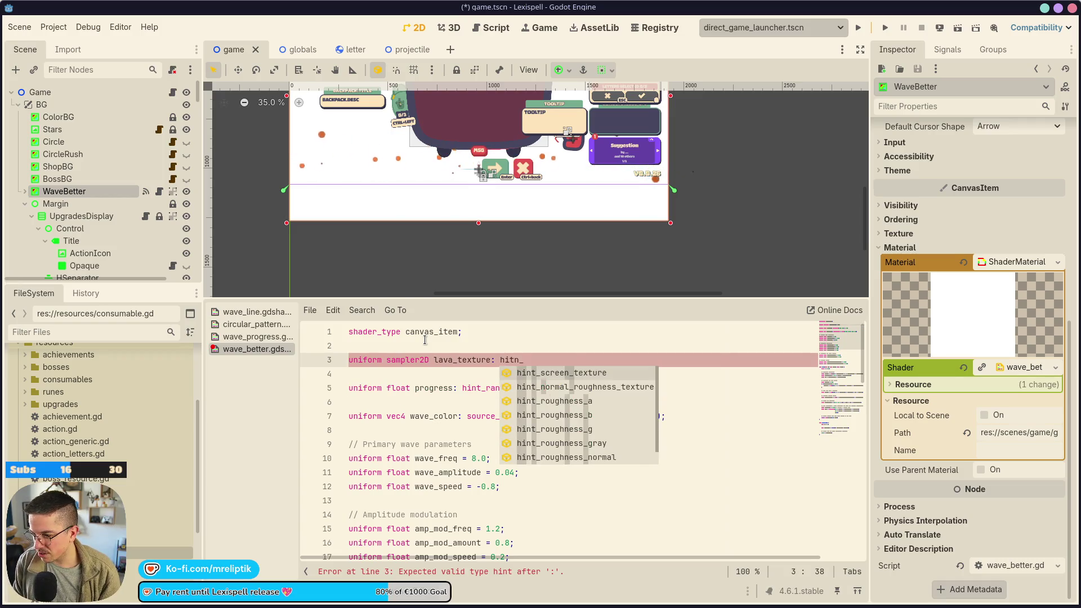
type("sourc")
key("Return")
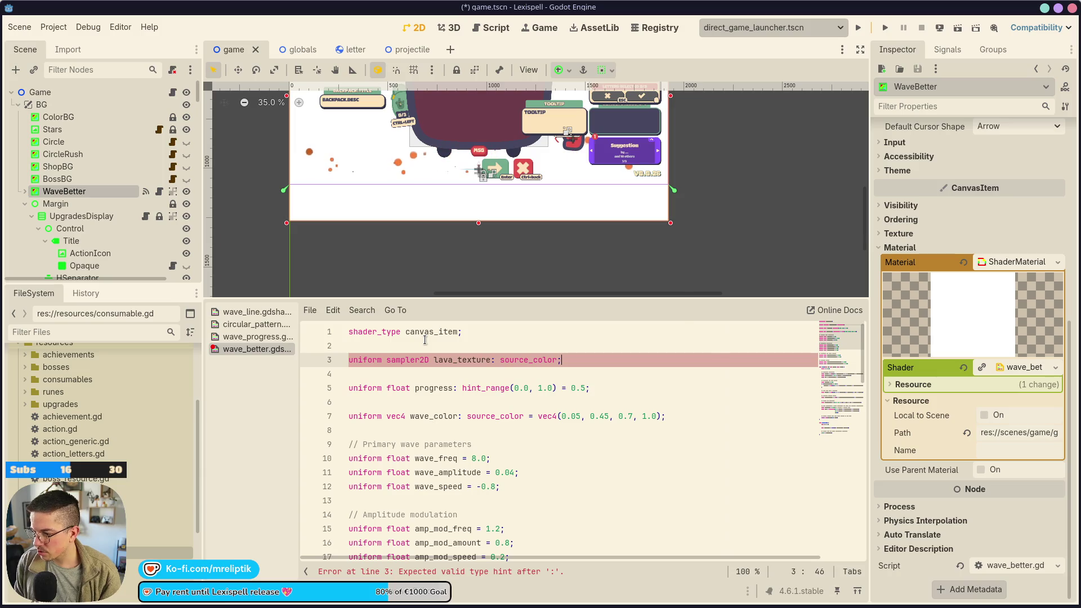
key("ctrl+s")
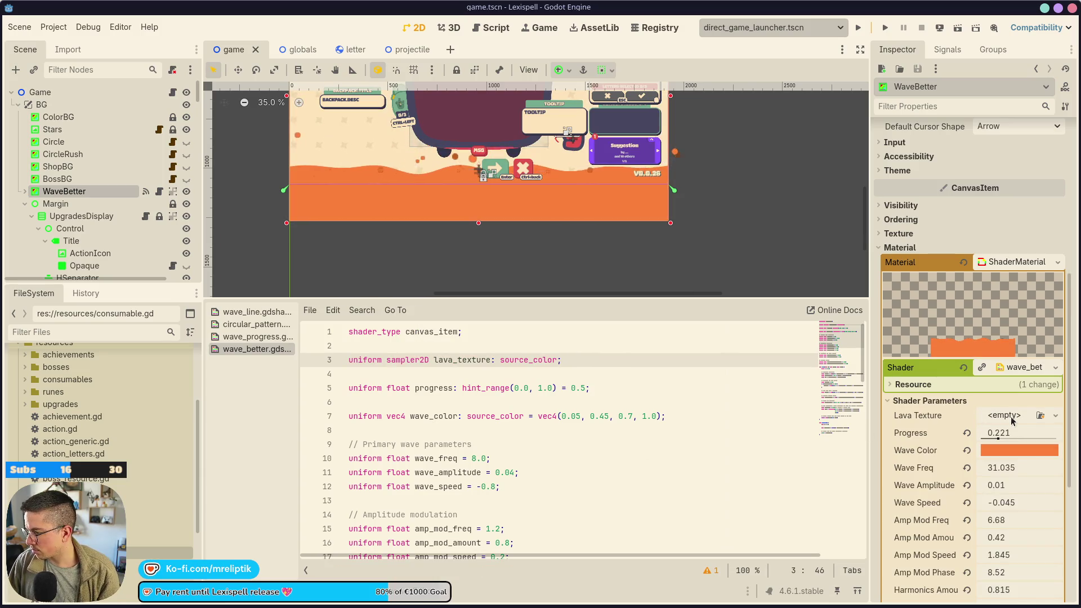
- Assign laca.jpg from the project as the Lava Texture parameter
mouse_move(197, 606)
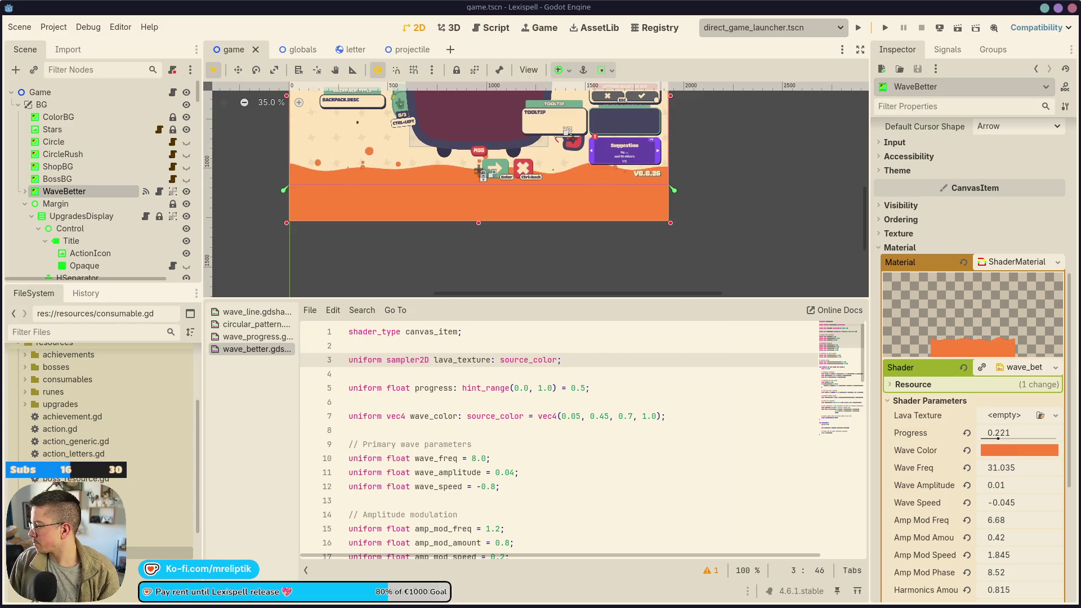
left_click(445, 353)
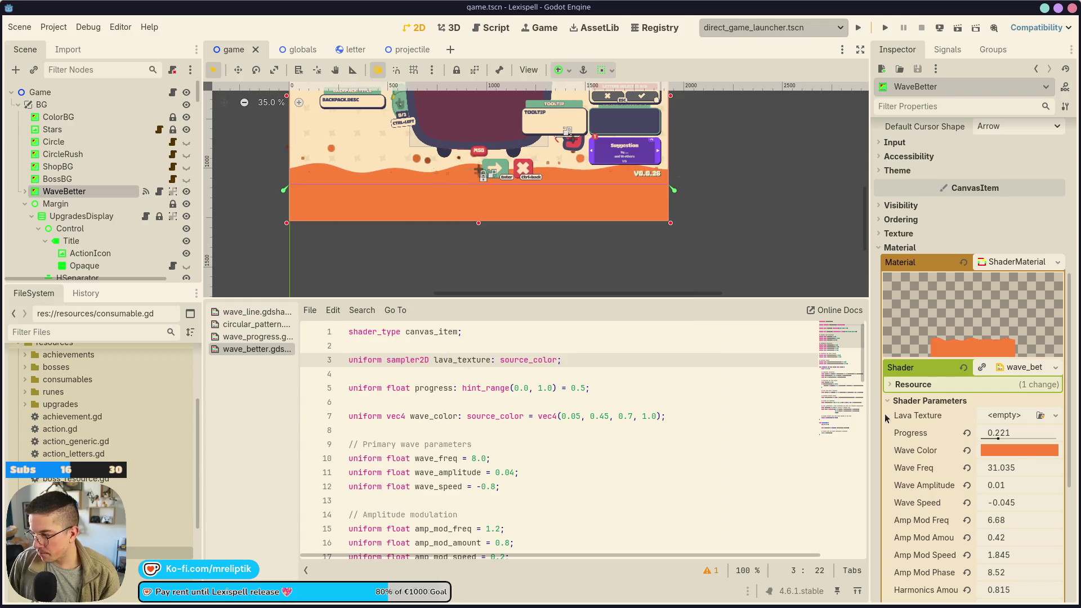
left_click(1055, 415)
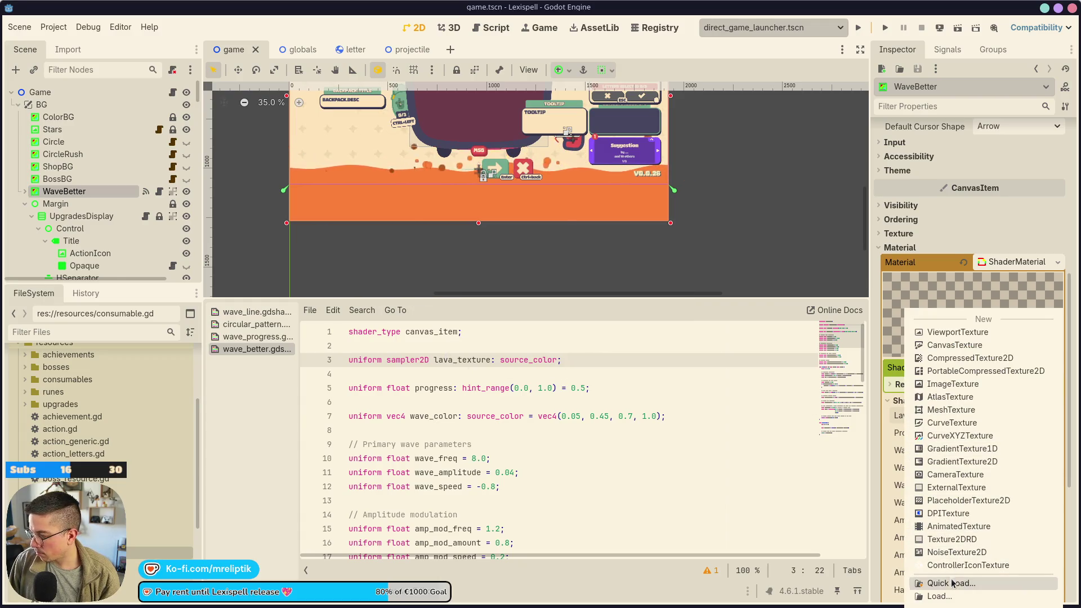
left_click(954, 583)
double_click(250, 286)
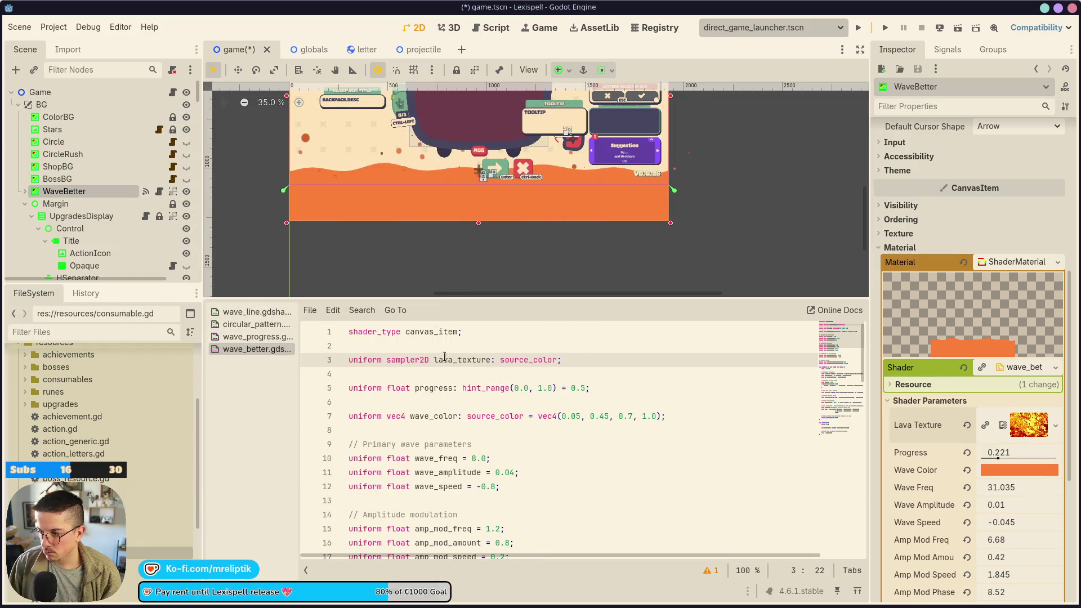
scroll(619, 435, "down", 5)
scroll(509, 431, "up", 5)
scroll(446, 409, "down", 12)
scroll(444, 416, "up", 3)
scroll(444, 421, "down", 2)
scroll(444, 421, "down", 8)
- Insert a 'vec4 in_lava = texture(...)' line inside fragment()
left_click(450, 431)
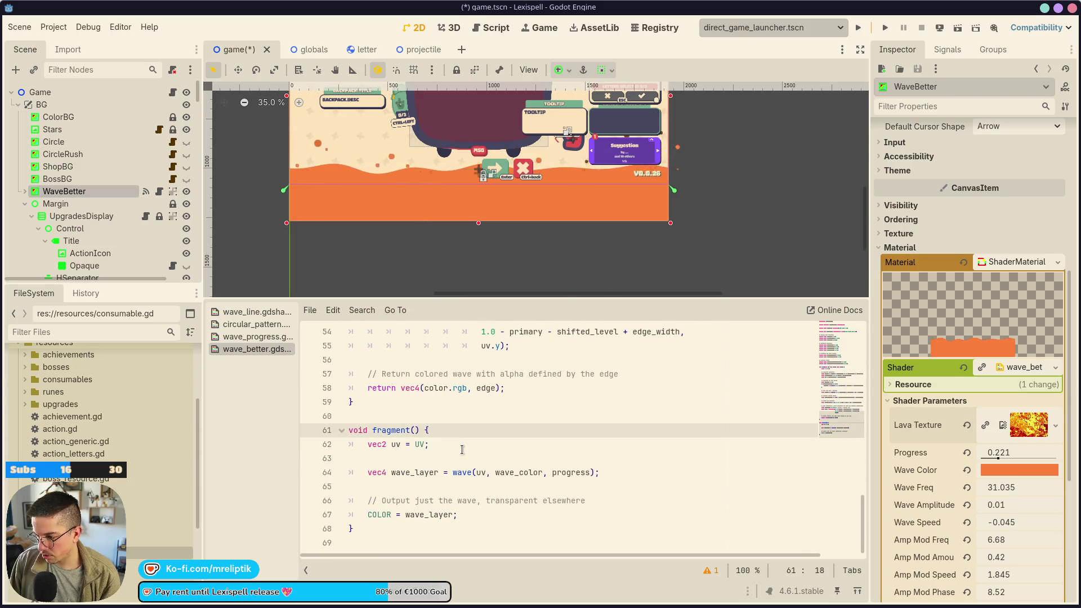
left_click(460, 446)
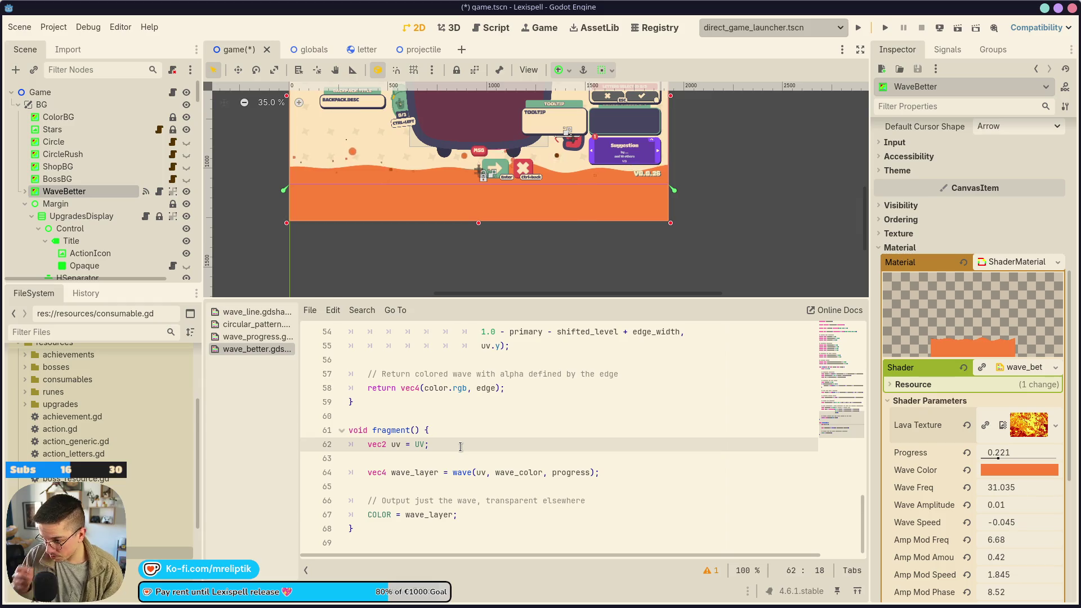
key("Up")
key("Return")
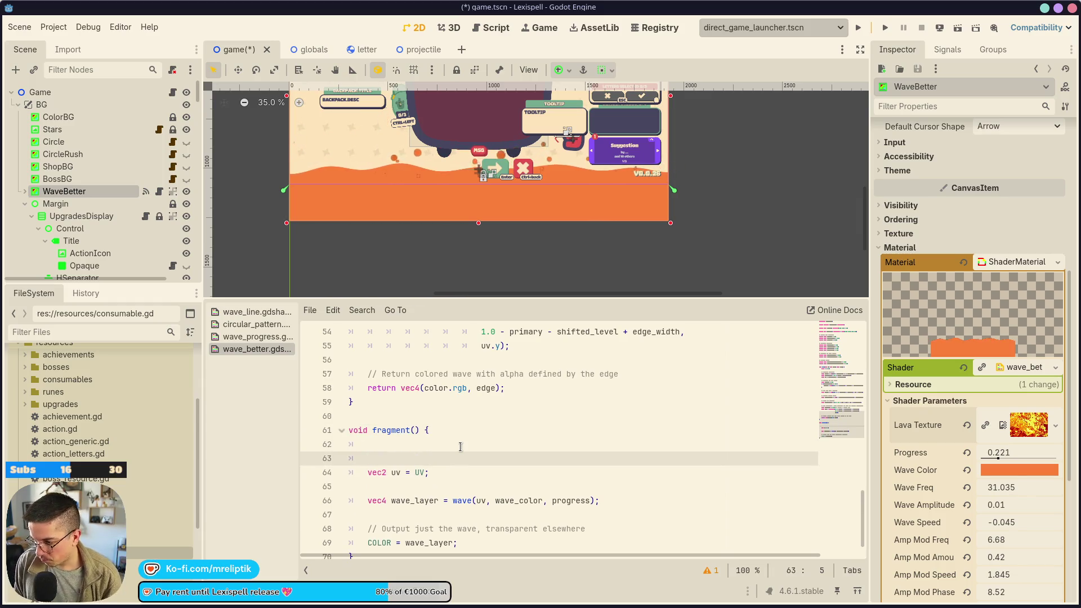
key("Return")
key("Up")
type("vec4")
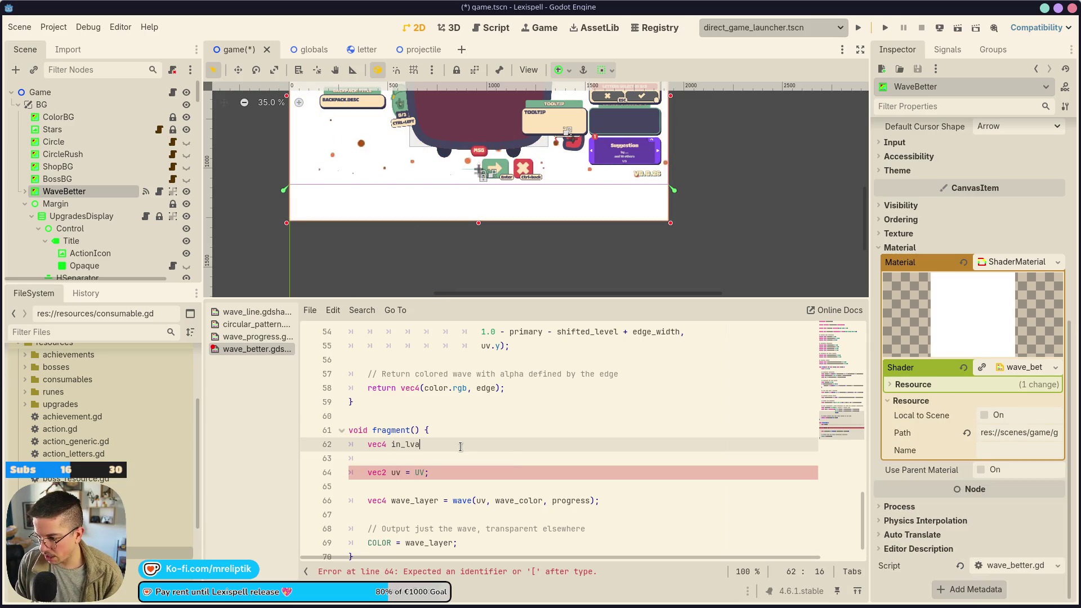
type(" in_lava = texture")
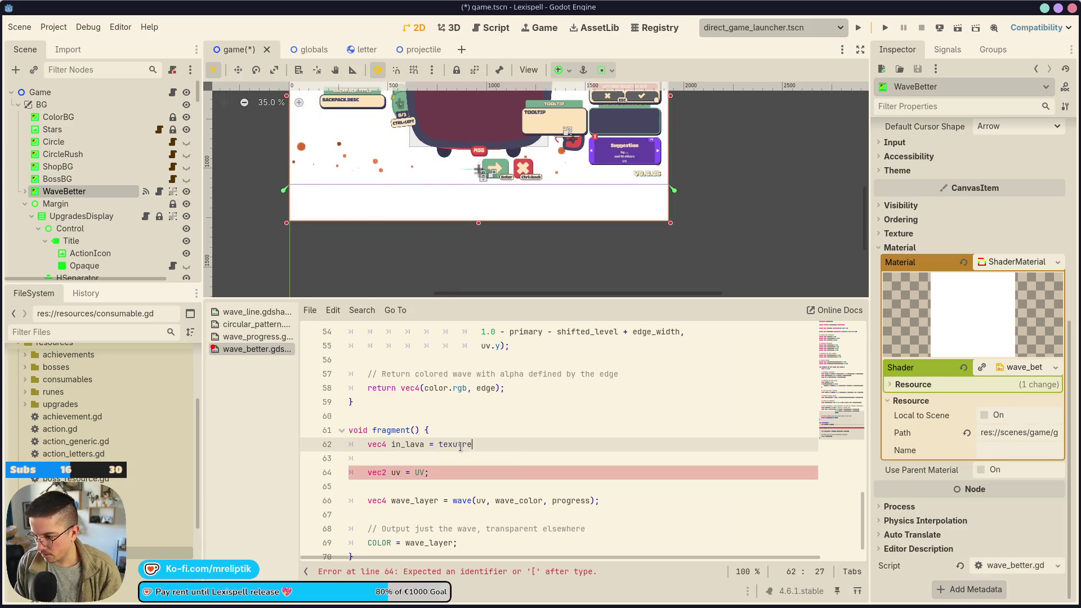
type("(uv")
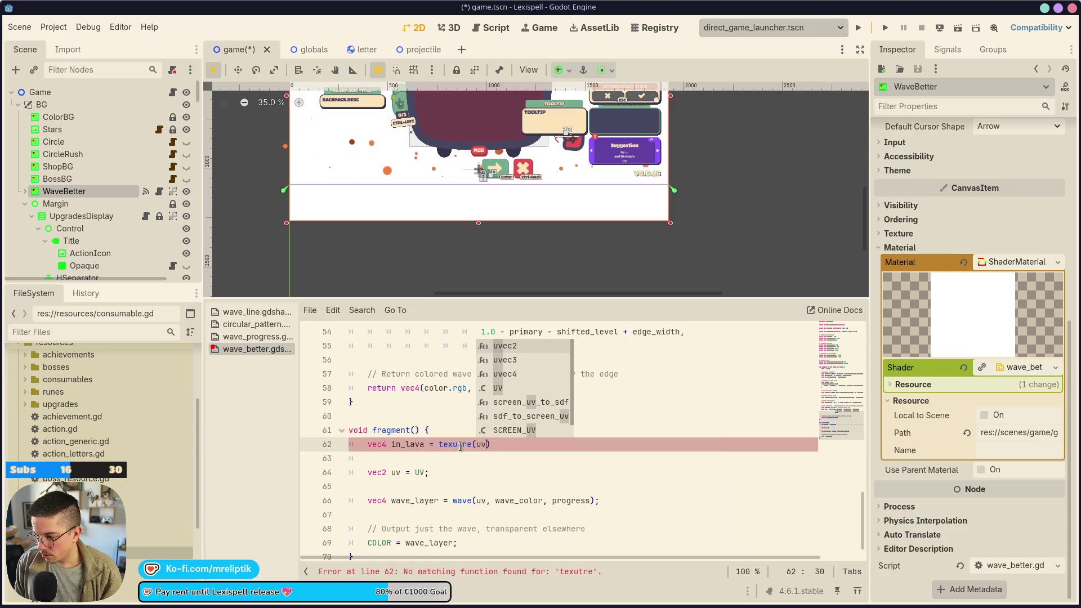
key("Left")
key("Left")
key("BackSpace")
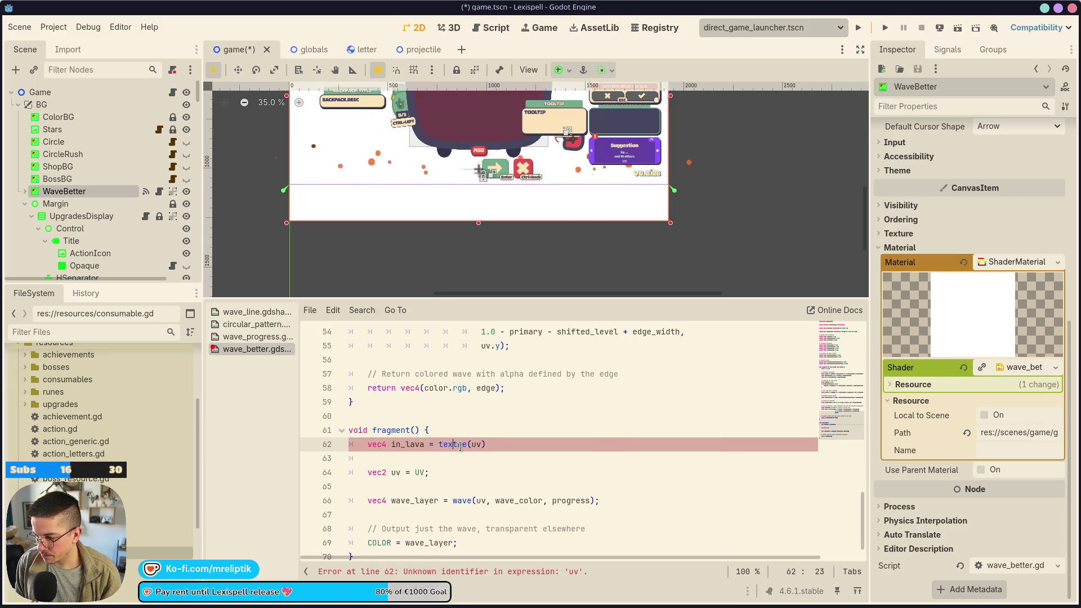
type("u")
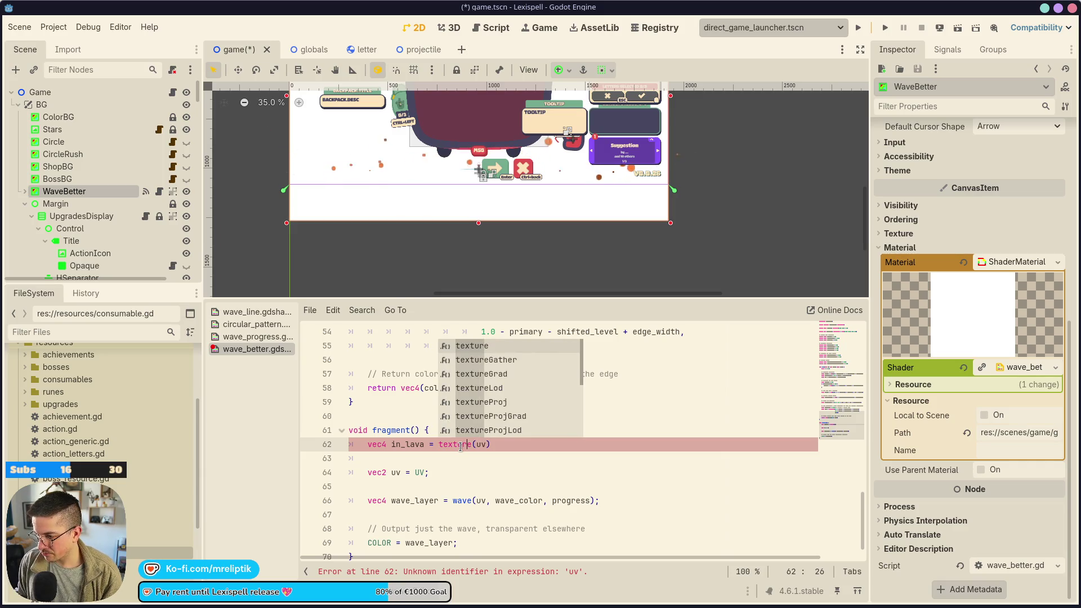
key("Return")
- Move the uv declaration above it, complete texture(lava_texture, uv), and save
key("alt+Down")
key("alt+Down")
key("Up")
key("alt+Up")
key("Down")
key("BackSpace")
key("Down")
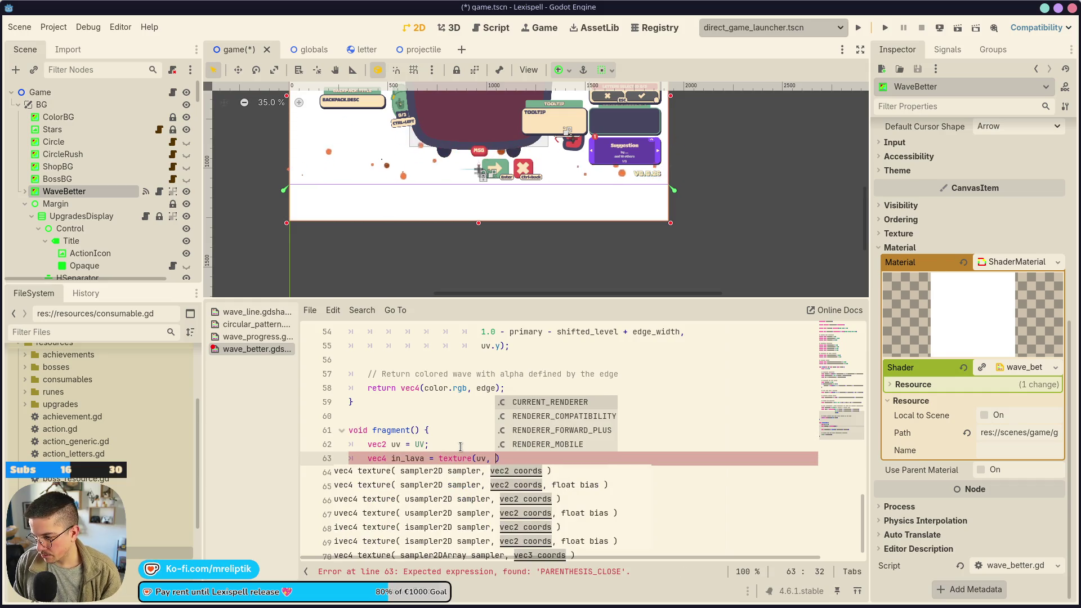
key("BackSpace")
key("BackSpace")
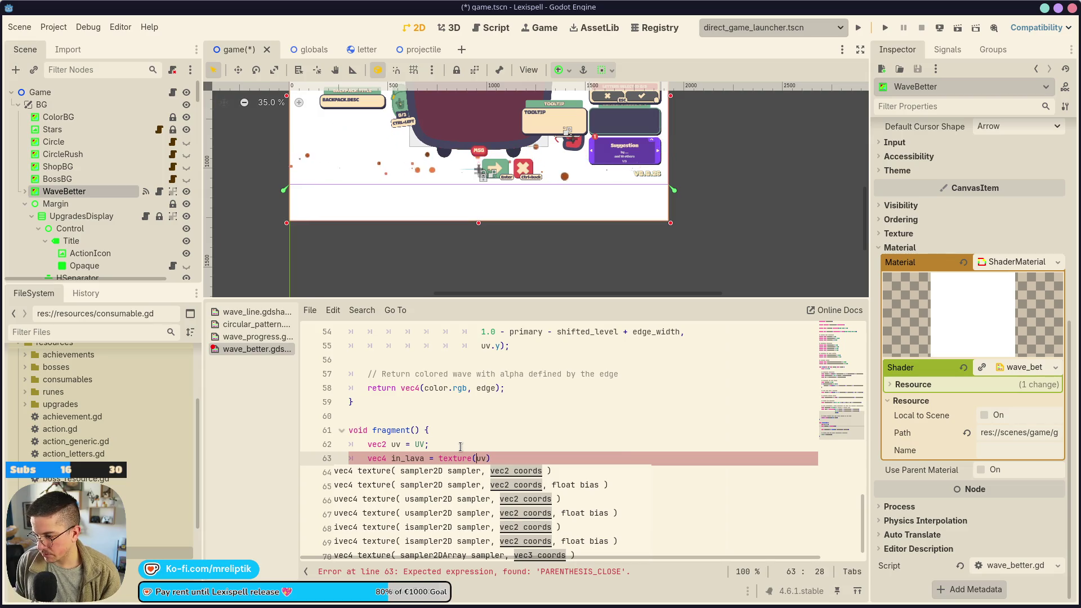
type(",")
key("Left")
key("Left")
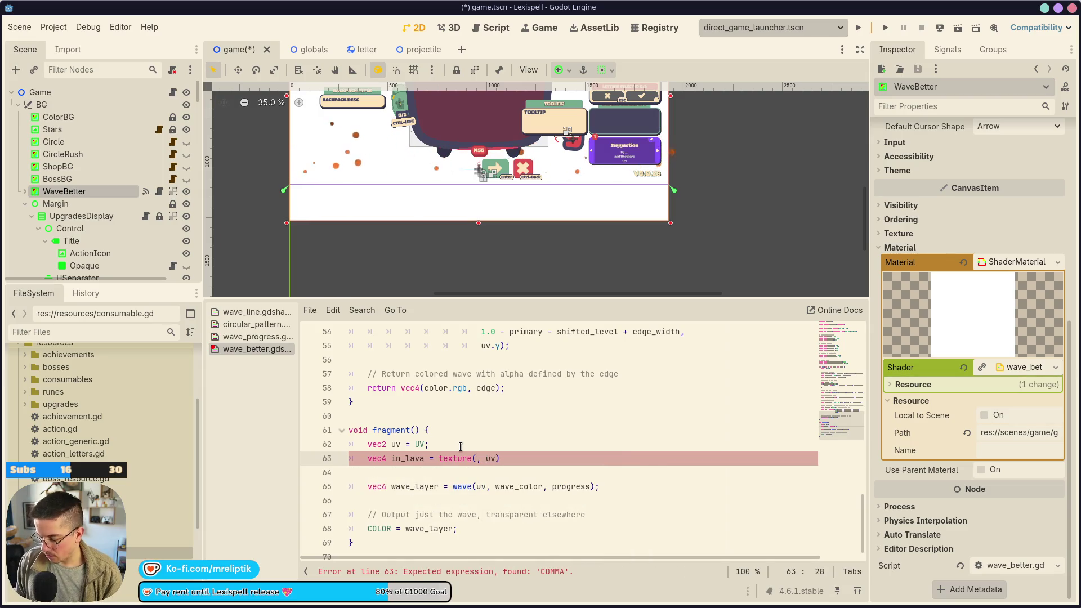
type("lava")
key("Return")
key("Right")
key("Right")
key("Right")
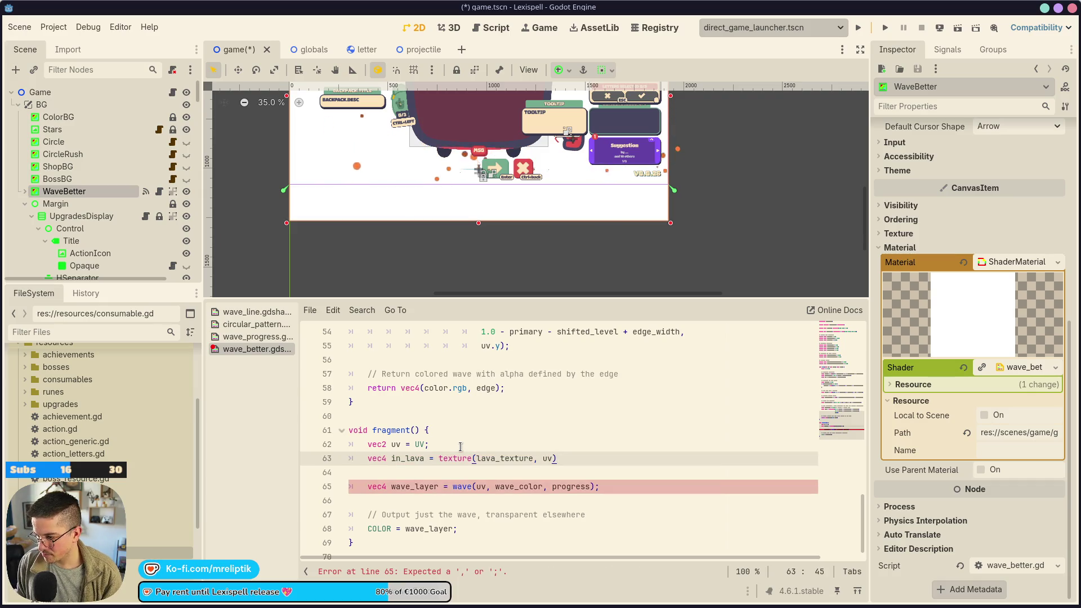
type(";")
scroll(460, 446, "down", 1)
key("ctrl+s")
- Select the wave_layer value on the COLOR output line
left_click(449, 515)
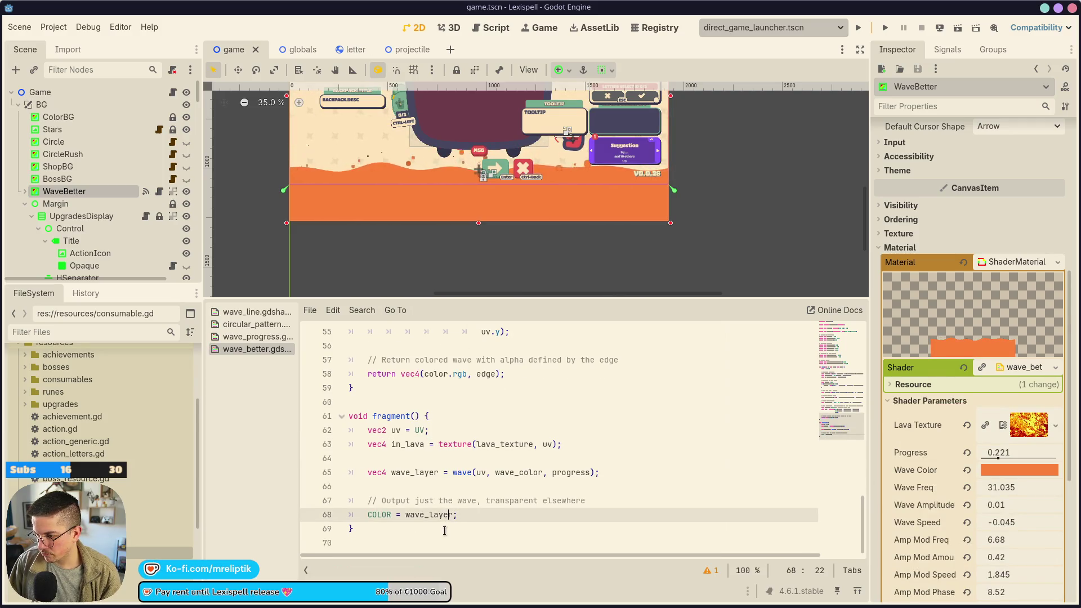
left_click(405, 514)
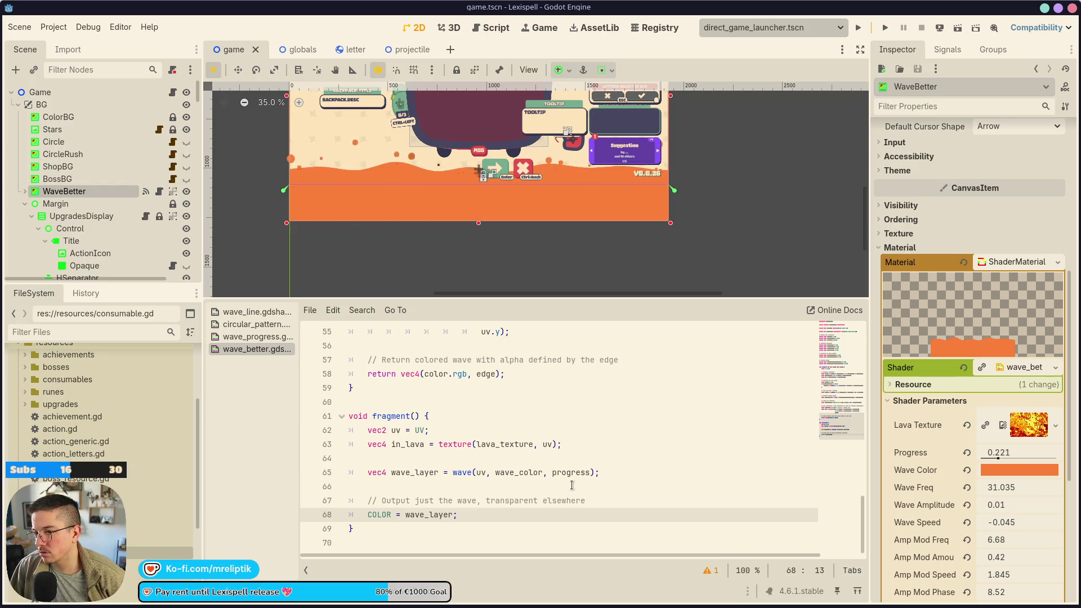
double_click(408, 472)
left_click(457, 517)
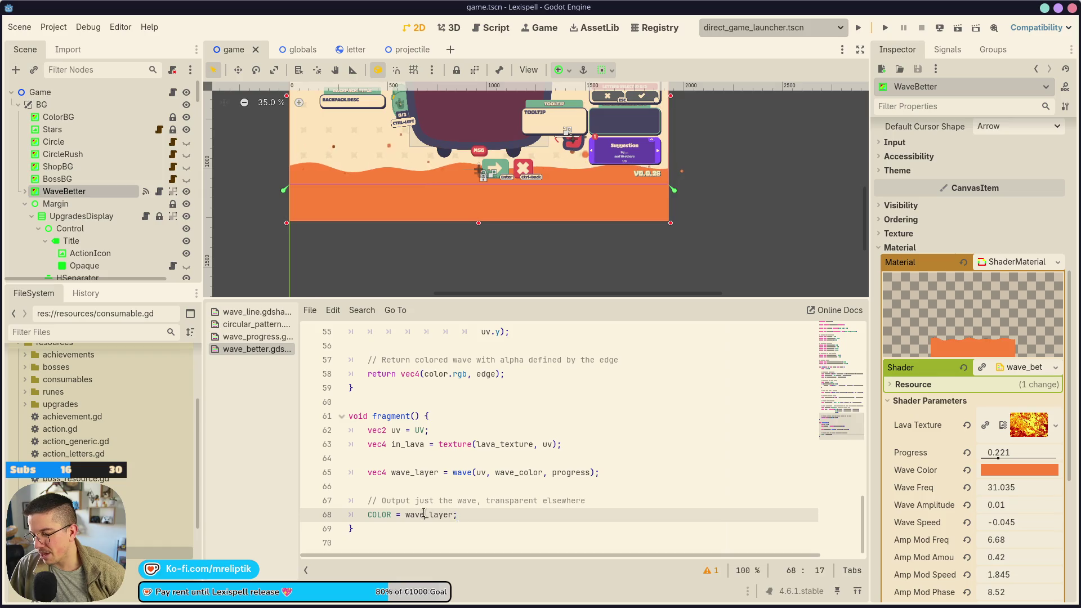
- Duplicate the COLOR line, comment out the original, and set COLOR = in_lava
key("ctrl+shift+d")
key("Up")
key("ctrl+k")
key("Down")
key("BackSpace")
key("BackSpace")
key("BackSpace")
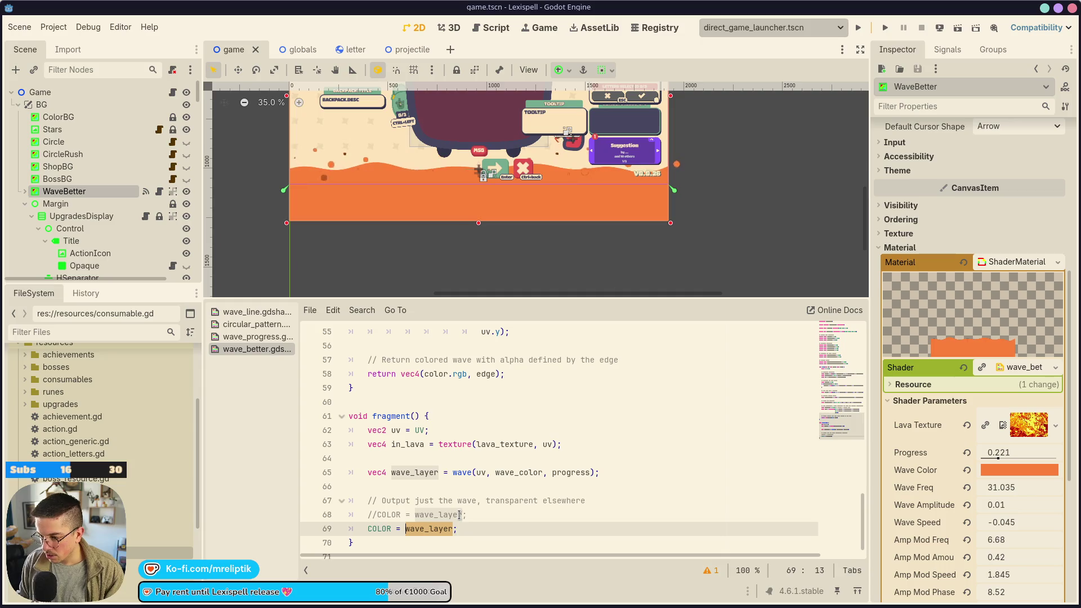
key("BackSpace")
key("BackSpace")
key("BackSpace")
type("in_lava")
key("ctrl+s")
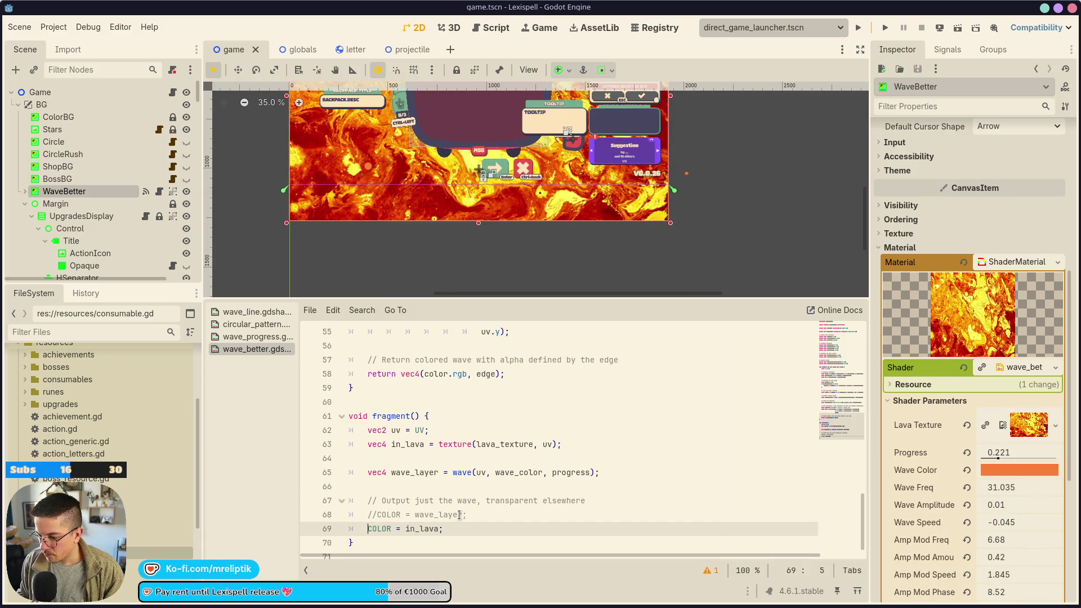
- Add 'COLOR.a = wave_layer.a;' below it and save
key("End")
key("Return")
type("LPHA = wave")
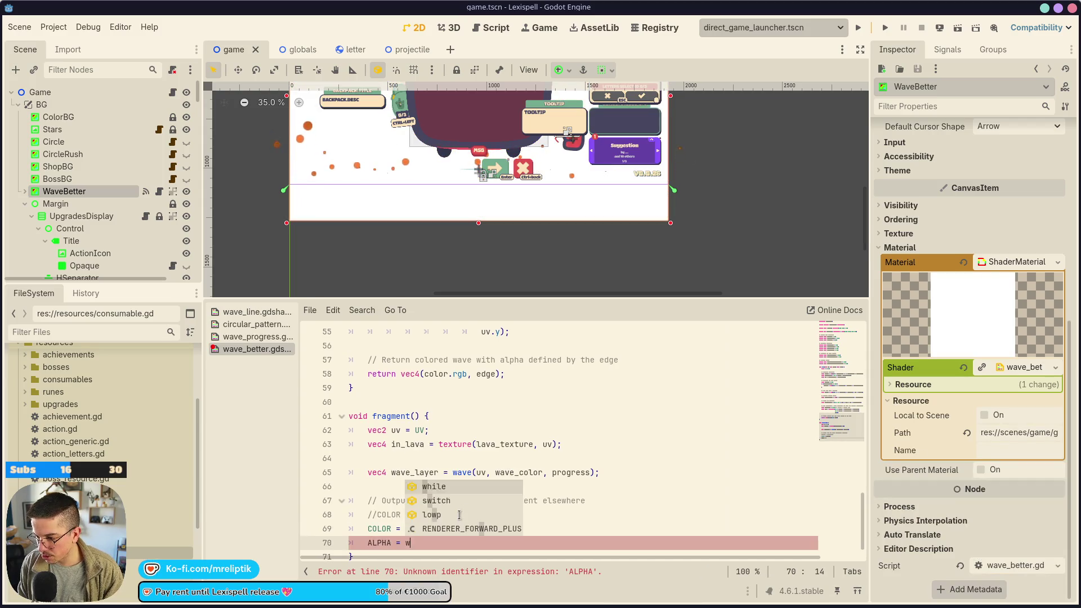
type("_layer.a")
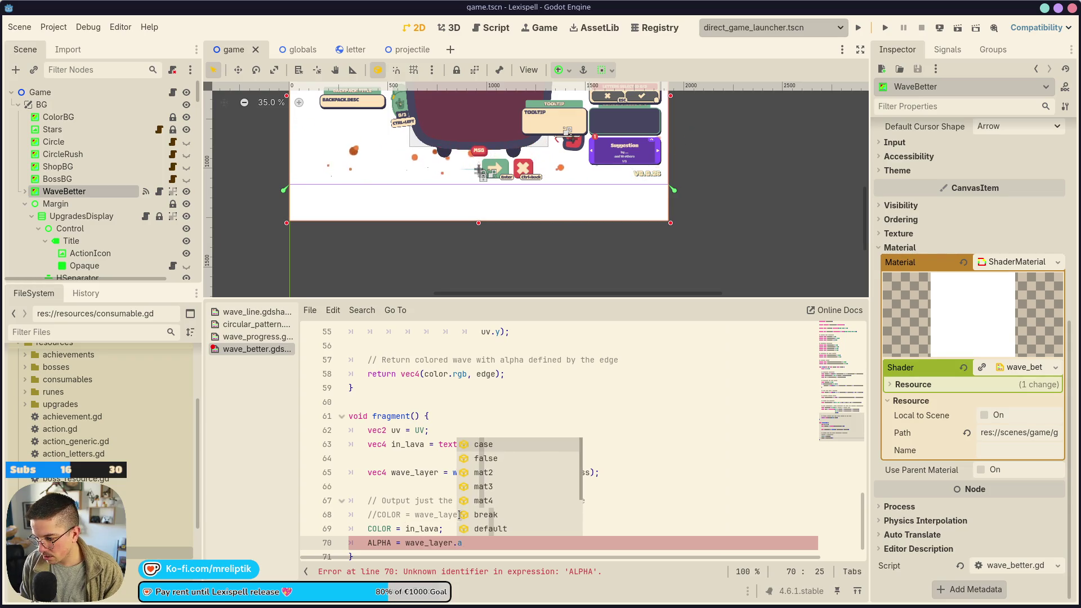
type(";")
key("Home")
key("ctrl+shift+Right")
type("COLRO")
key("BackSpace")
key("BackSpace")
type("OR.A")
key("BackSpace")
type("a")
key("Up")
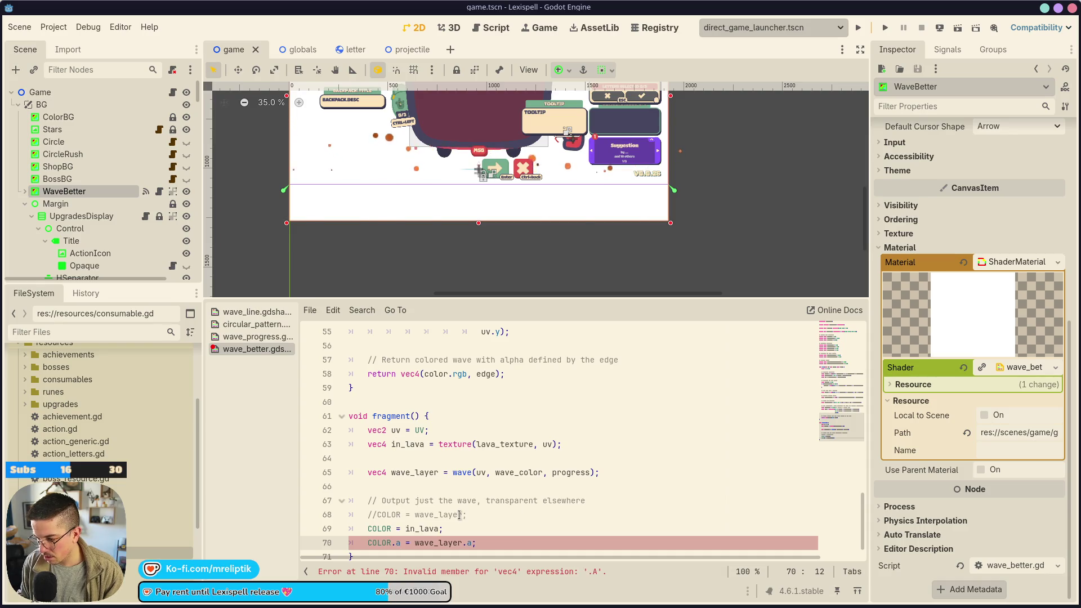
key("ctrl+s")
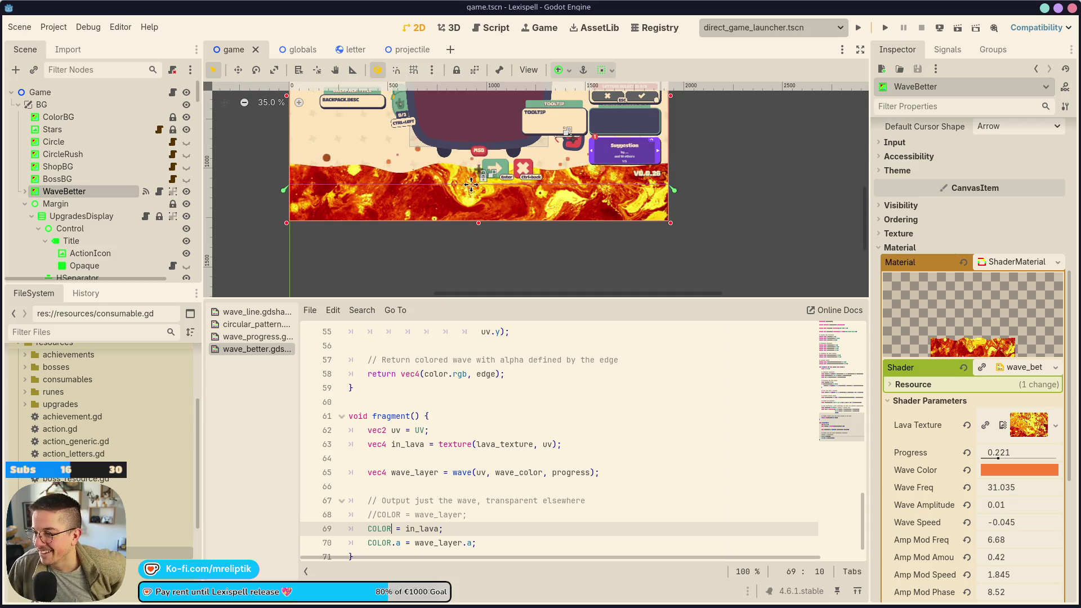
- Close the shader code editor and fold the shader material's parameters
scroll(459, 238, "up", 2)
key("ctrl+j")
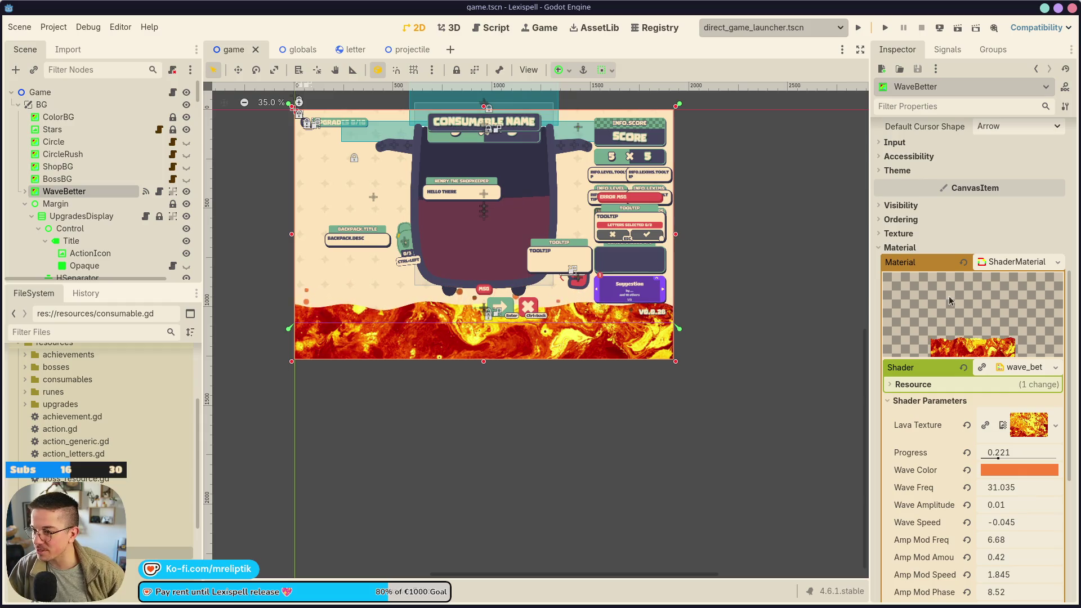
left_click(1019, 263)
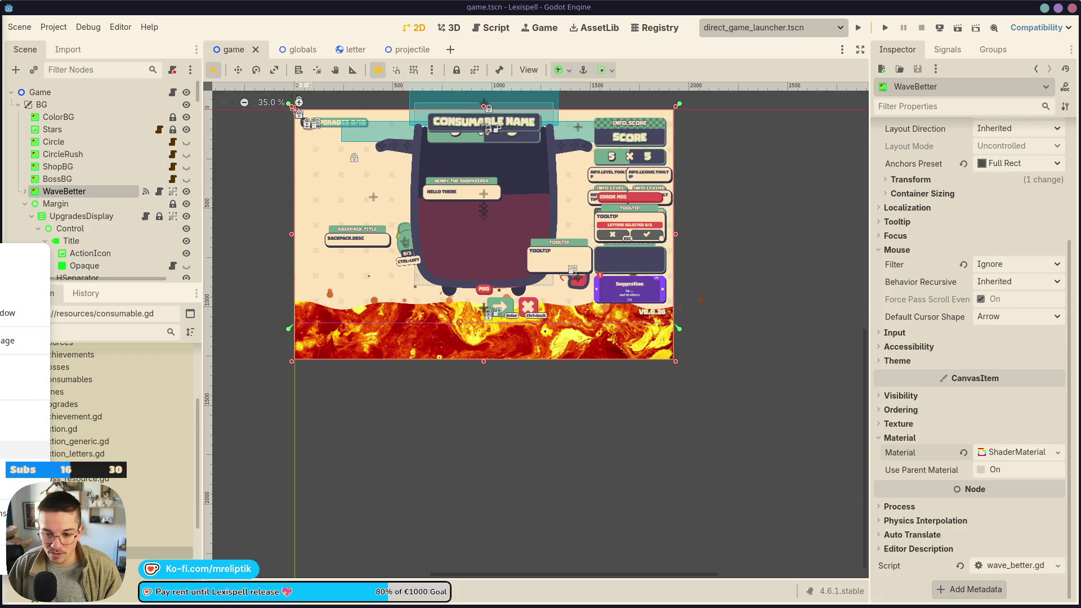
- Switch from Godot to the Chrome browser window
mouse_move(117, 604)
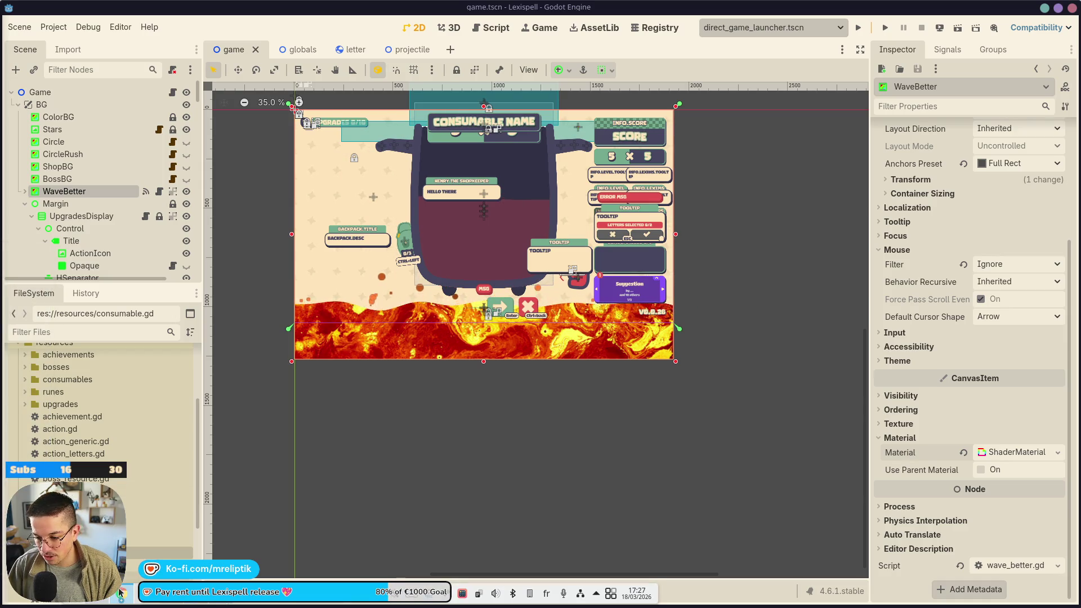
left_click(119, 596)
- Add a PNG export setting to the starfish image in Figma and export it
left_click(331, 17)
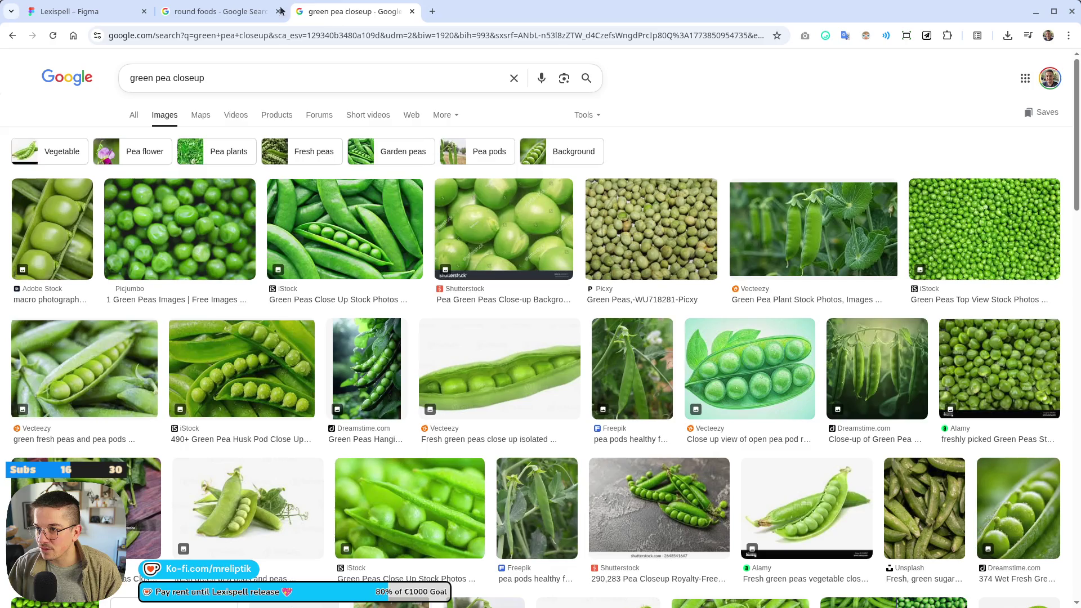
left_click(99, 10)
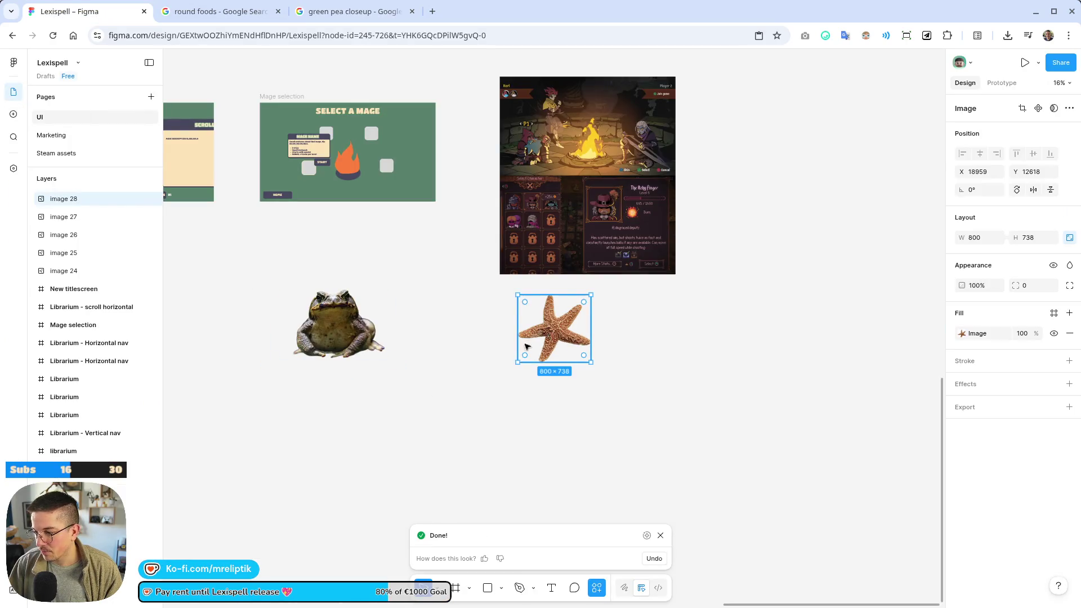
scroll(611, 320, "up", 5)
left_click(359, 437)
left_click(443, 355)
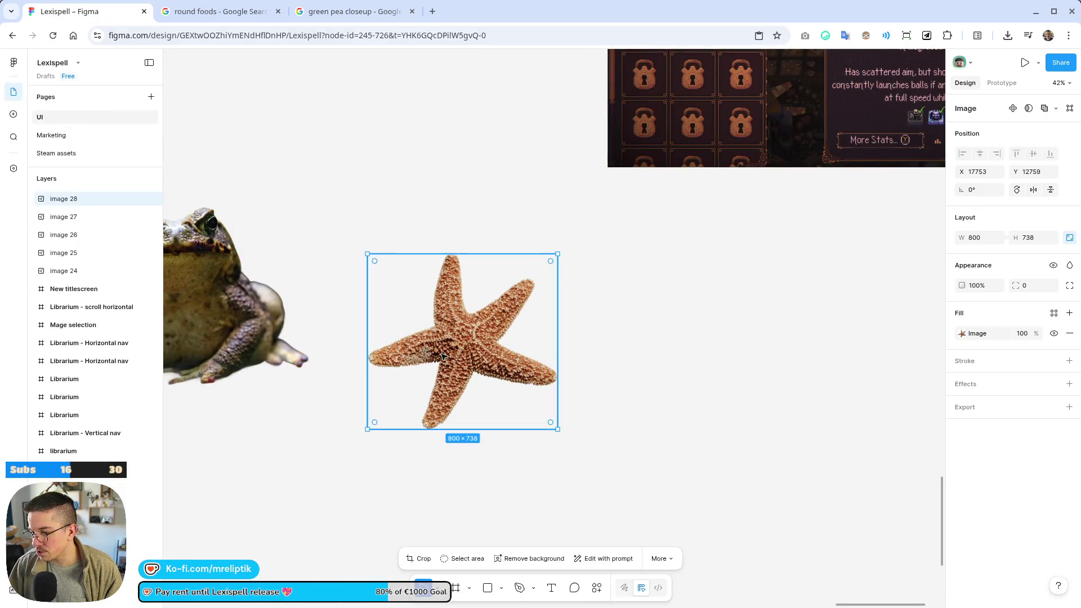
scroll(788, 380, "down", 5)
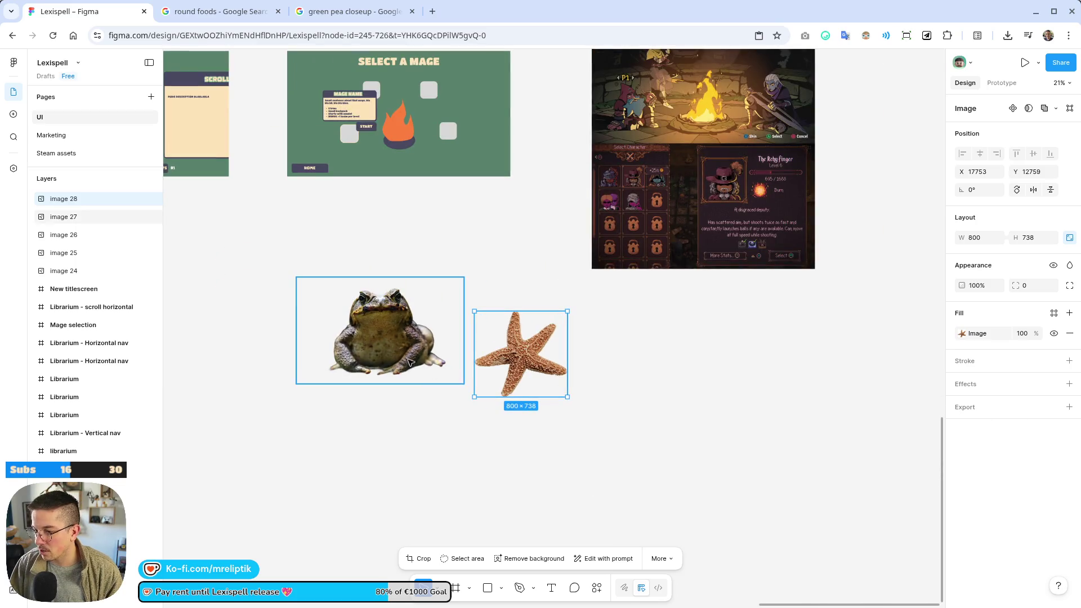
left_click(963, 407)
left_click(1013, 445)
- Crop the toad photo to 1035×763, confirm it, and minimize the browser
key("Tab")
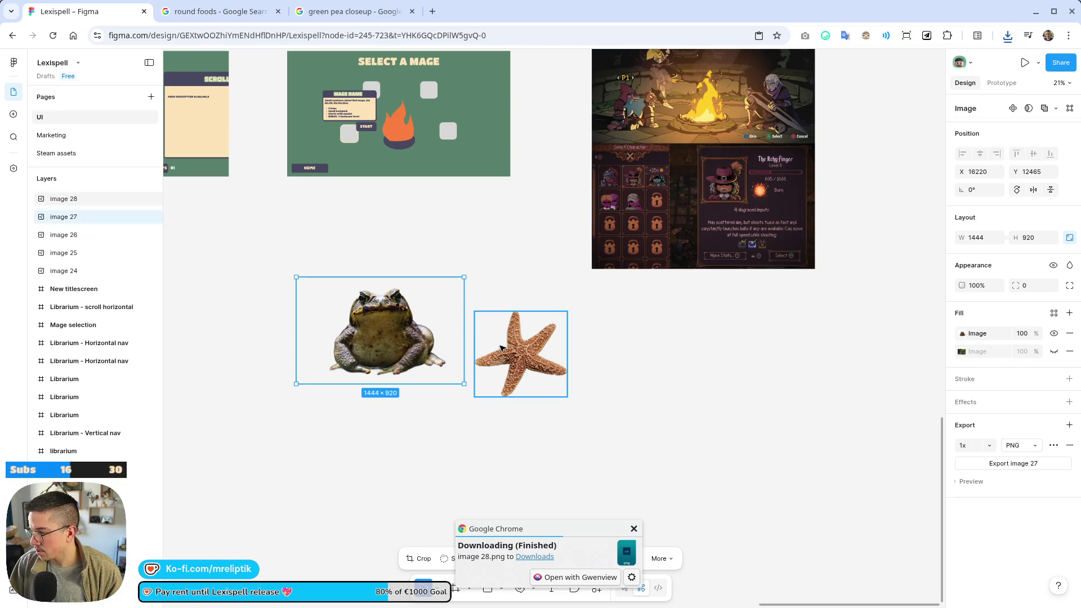
left_click_drag(464, 319, 401, 319)
key("ctrl+z")
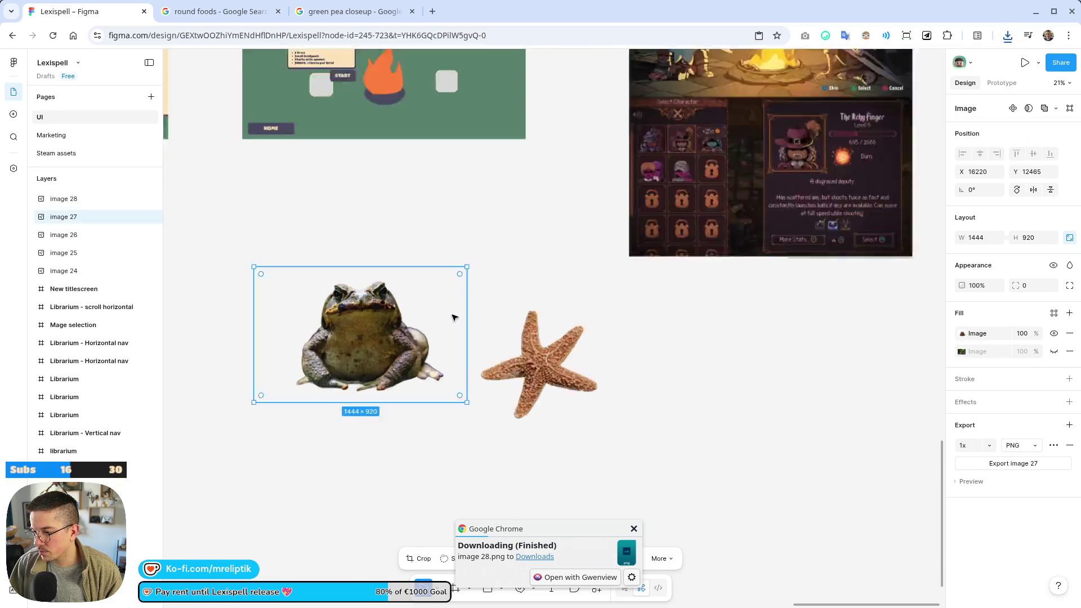
scroll(454, 282, "up", 5, "ctrl")
key("Return")
scroll(451, 338, "up", 2)
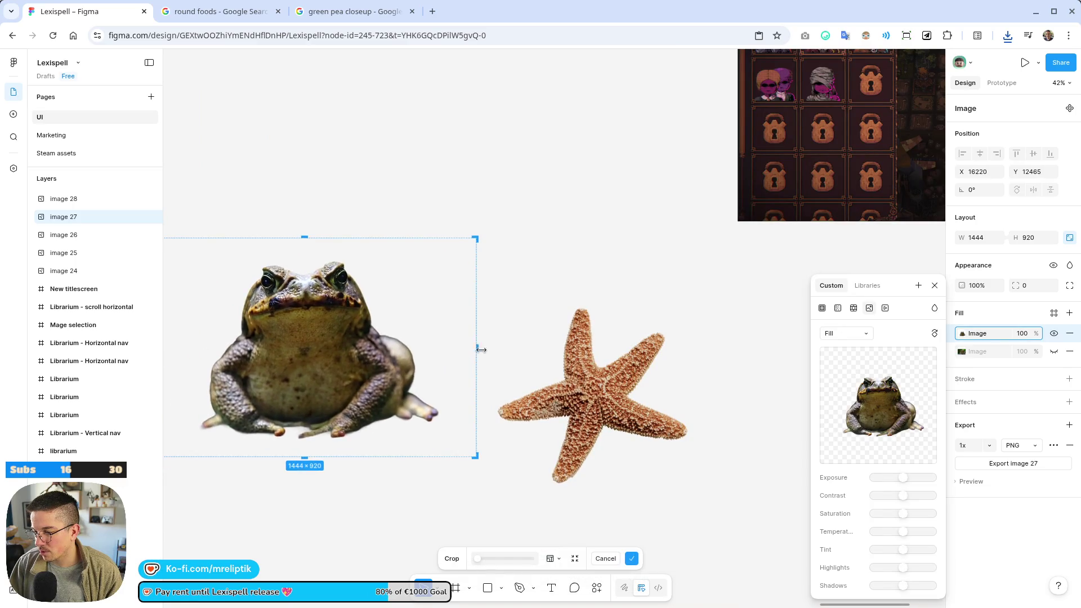
scroll(483, 354, "down", 5)
scroll(512, 353, "up", 5)
left_click_drag(527, 344, 488, 351)
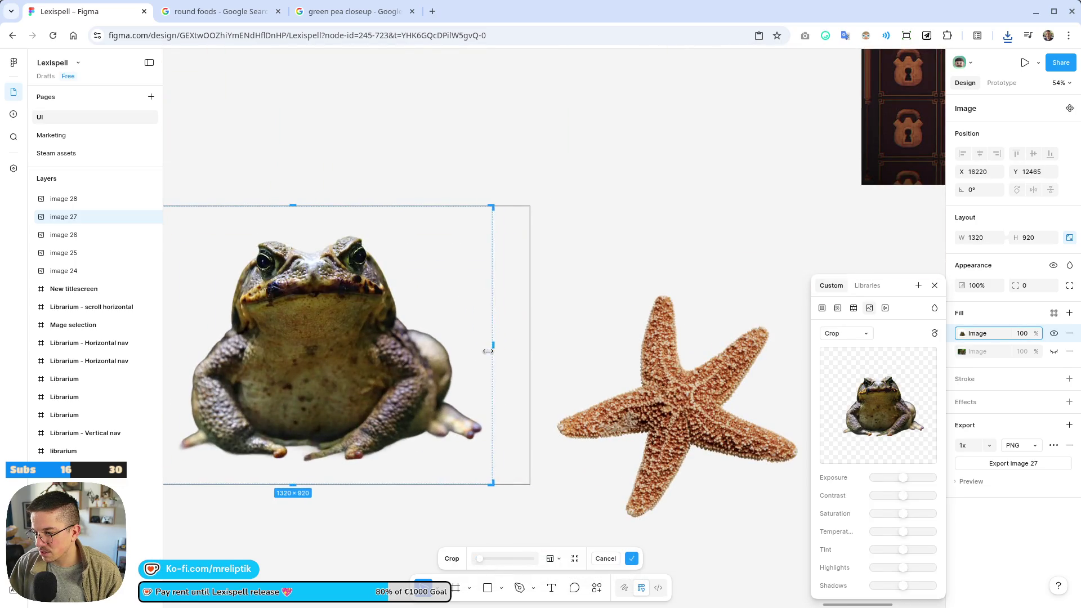
scroll(612, 361, "down", 4, "ctrl")
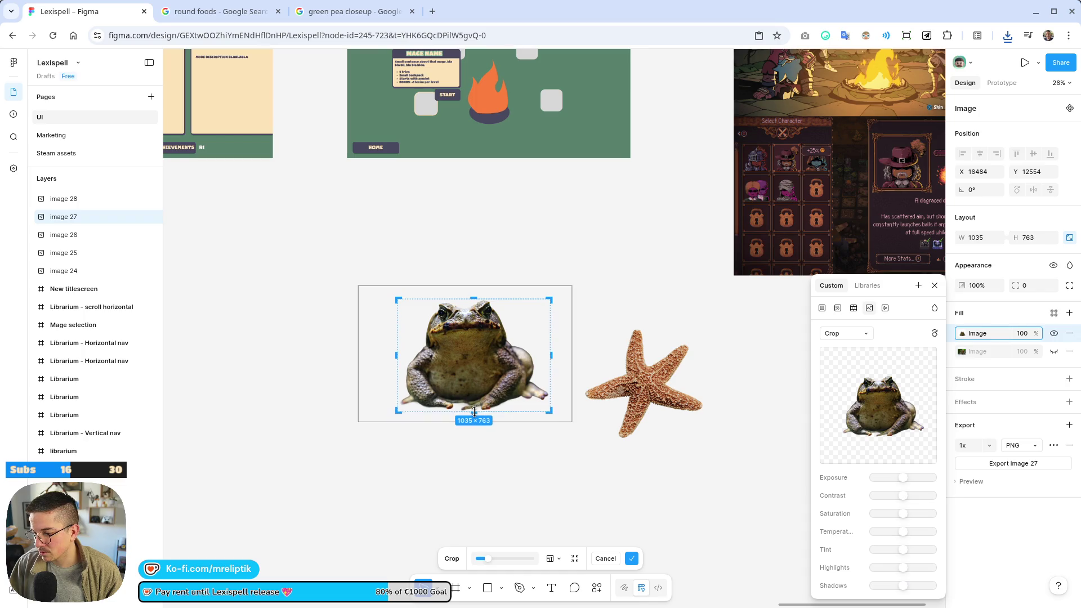
left_click(586, 459)
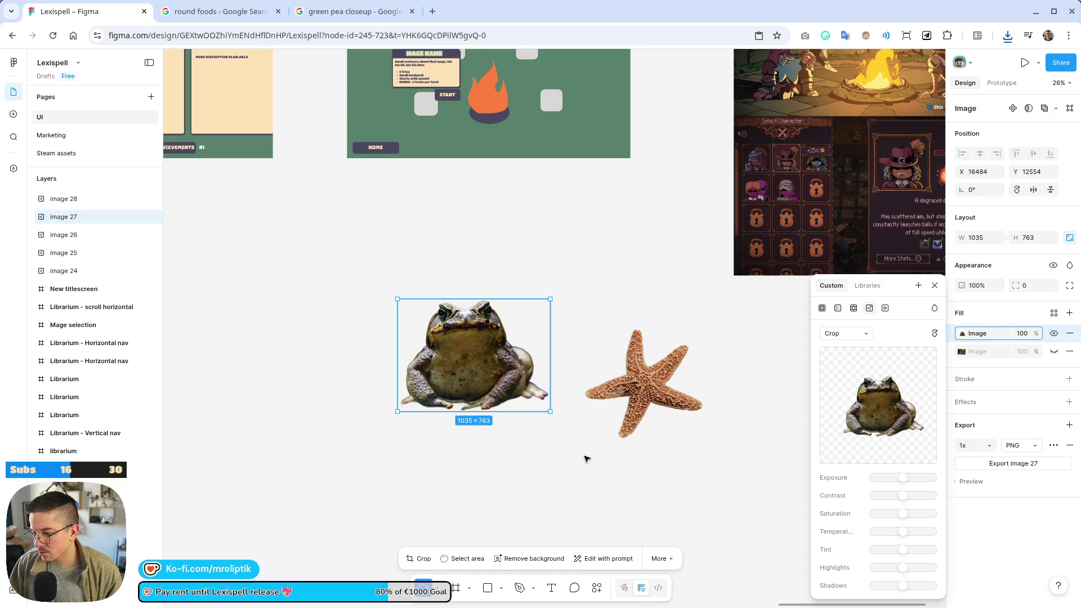
left_click(1007, 467)
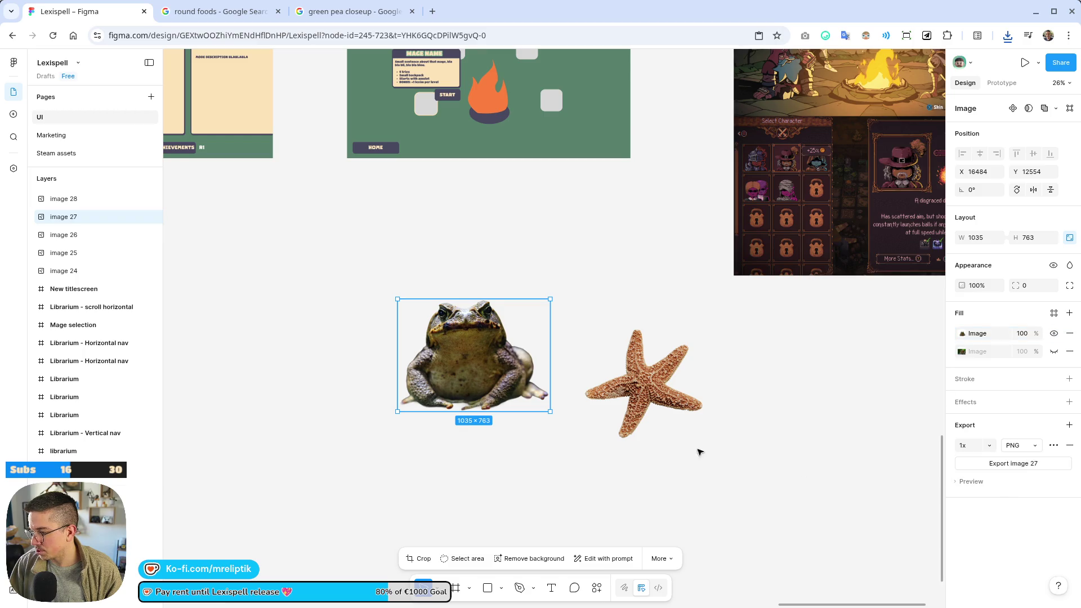
left_click(1034, 11)
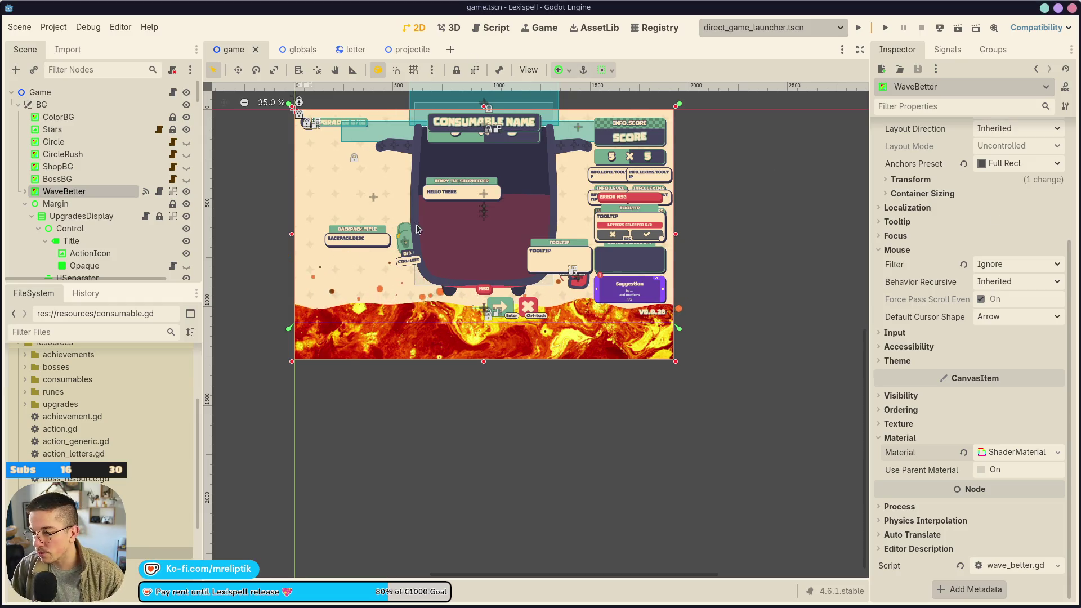
scroll(465, 166, "up", 3)
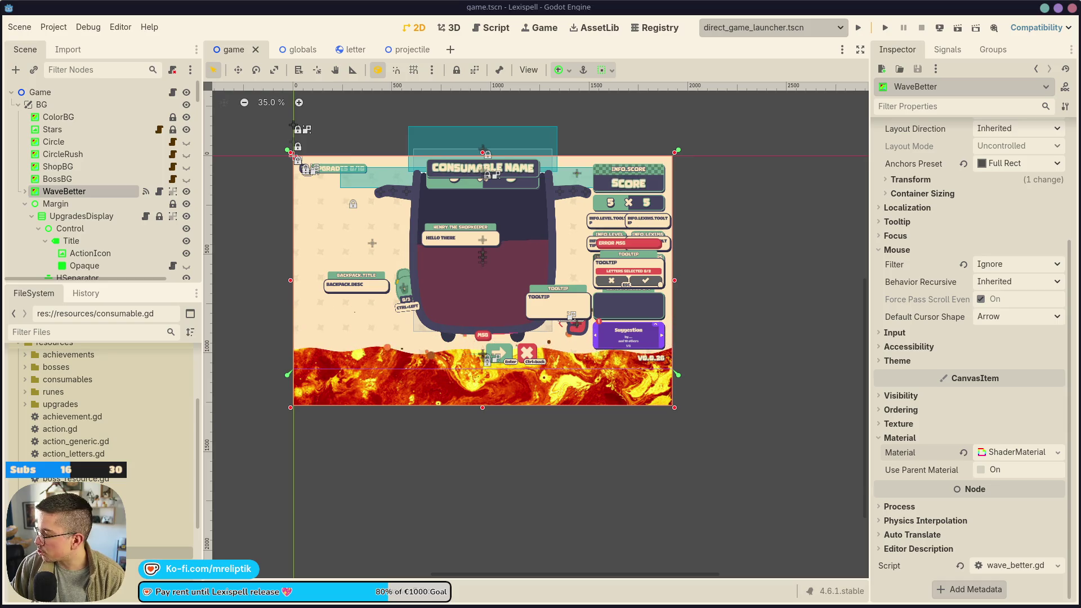
left_click(121, 27)
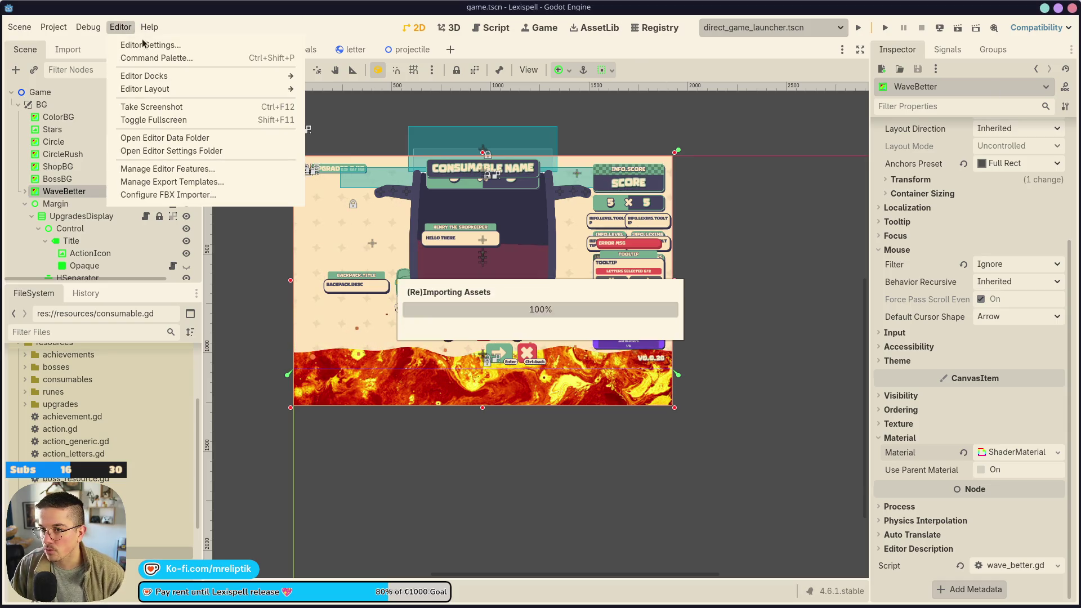
left_click(138, 47)
left_click(276, 160)
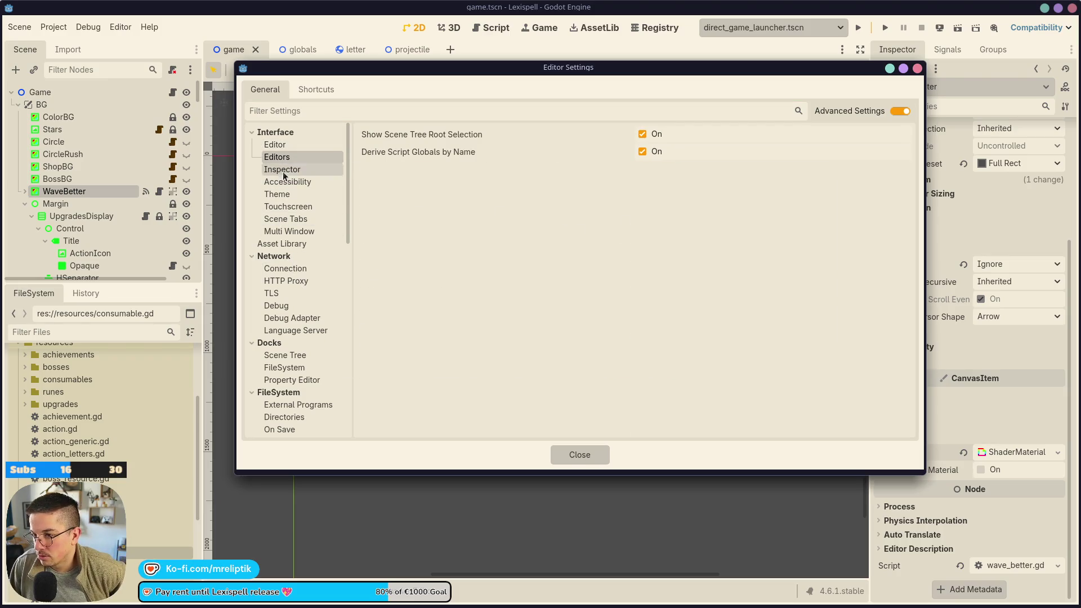
left_click(277, 195)
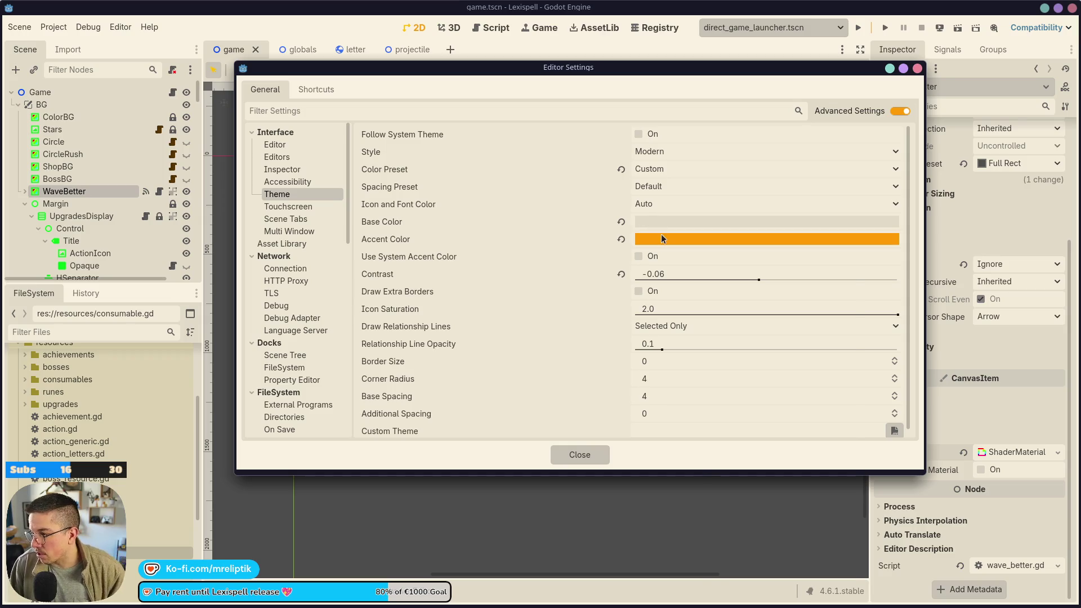
left_click(662, 239)
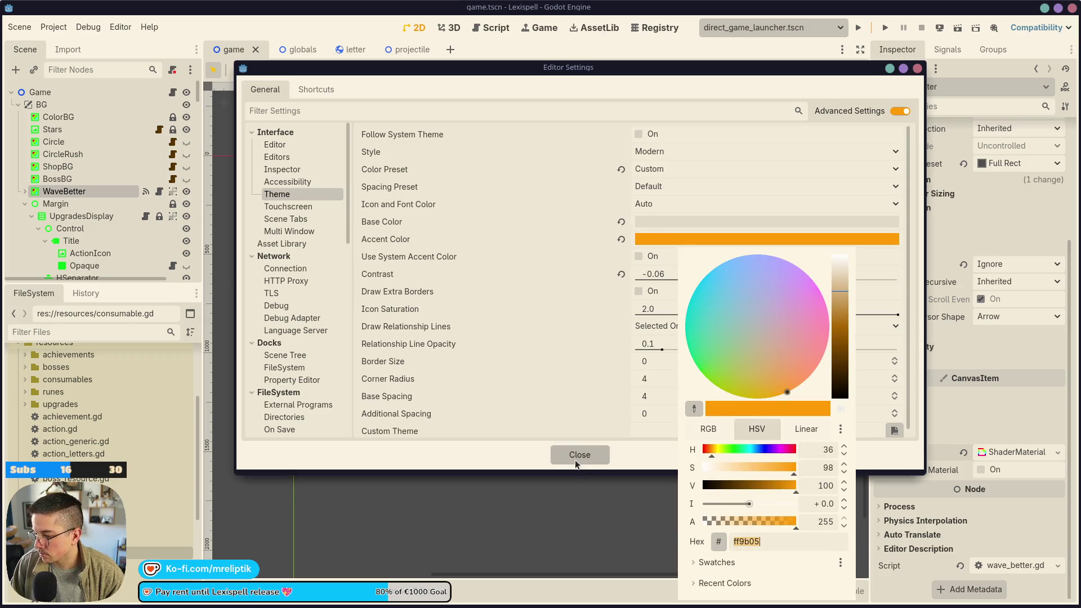
left_click(576, 461)
left_click(578, 463)
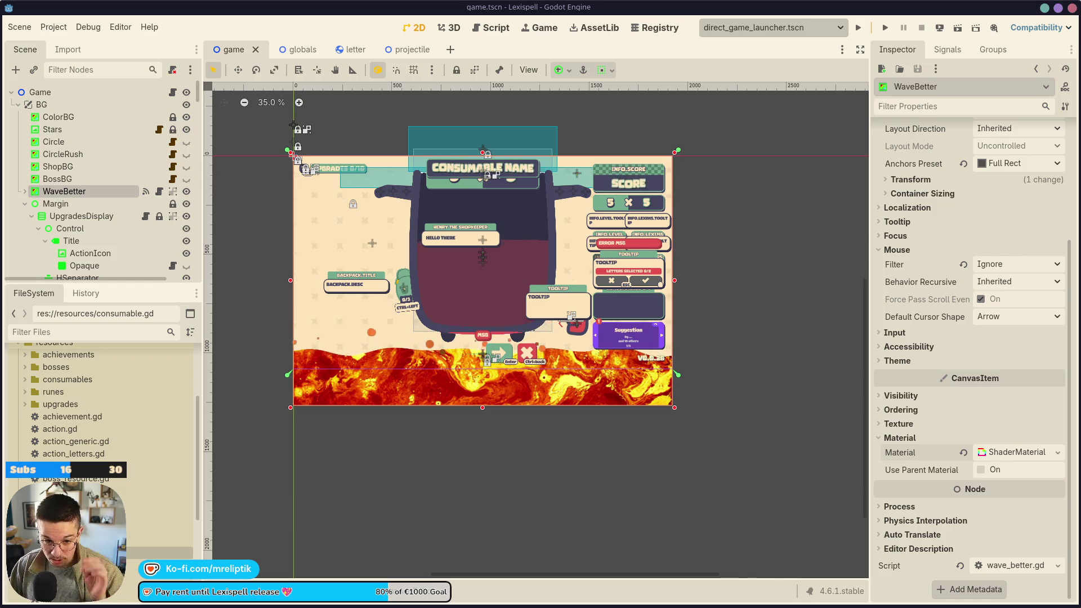
- Load star.png as the Tile Texture in the Stars node's ShaderMaterial
scroll(413, 319, "up", 2)
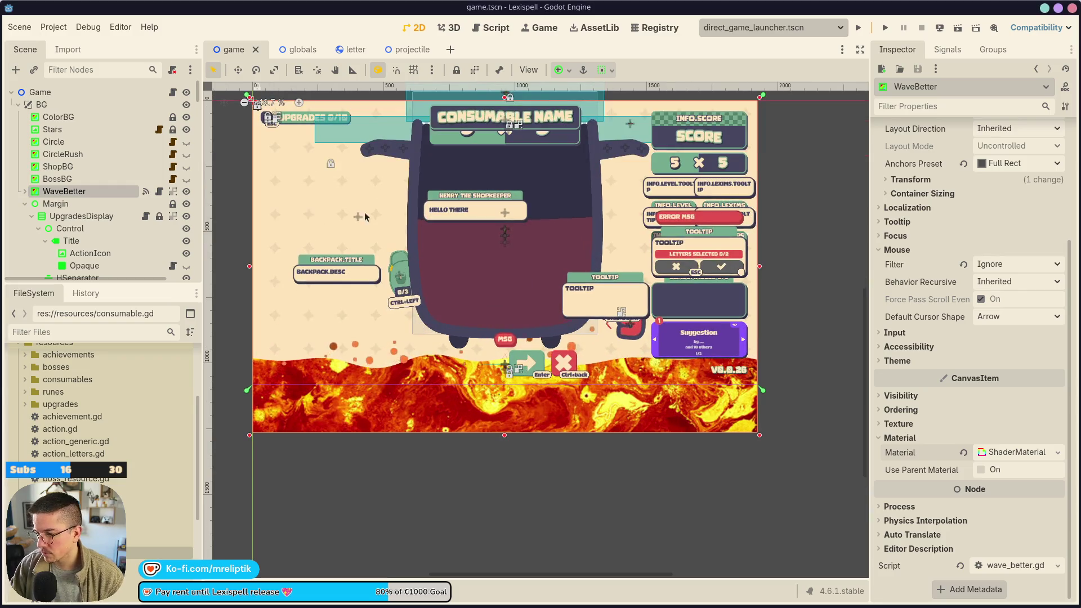
left_click(56, 117)
left_click(55, 131)
scroll(964, 469, "down", 10)
left_click(1007, 455)
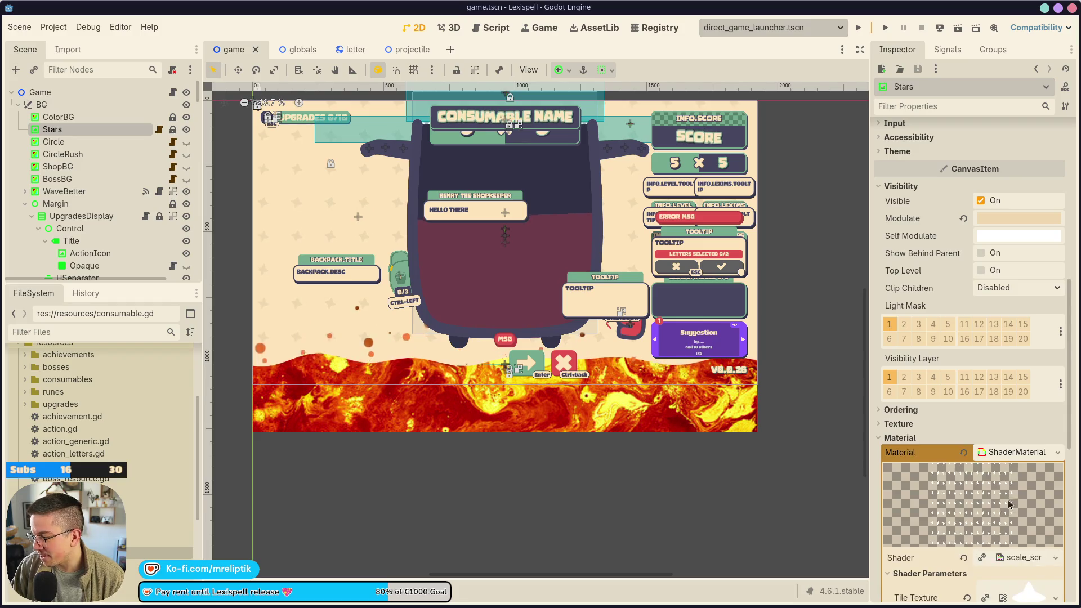
scroll(996, 451, "down", 3)
left_click(980, 419)
left_click(964, 498)
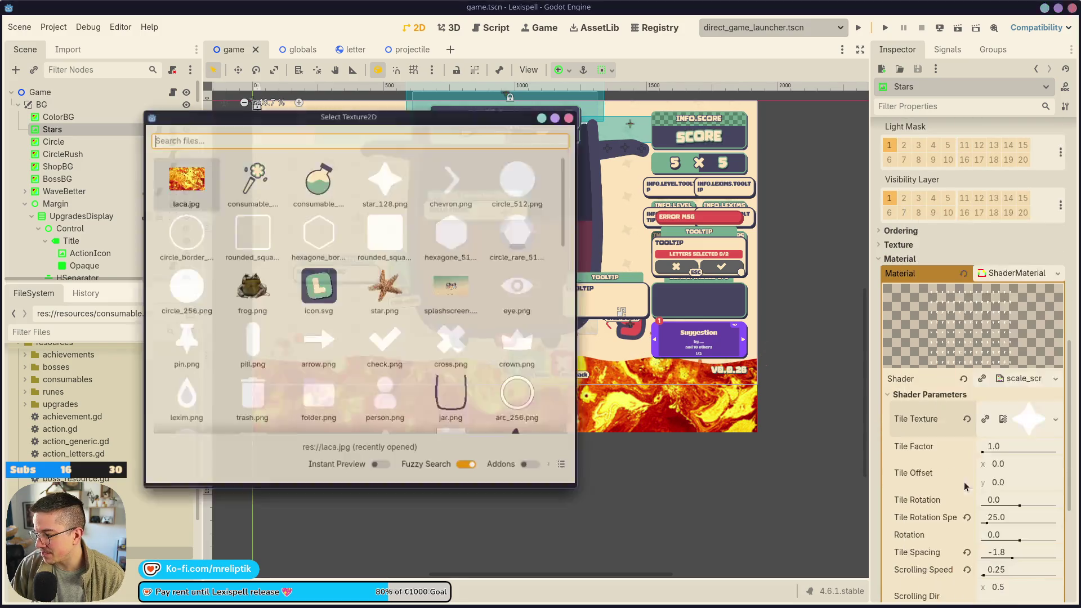
double_click(385, 290)
- Reselect the WaveBetter node and minimize the Godot editor
left_click(362, 309)
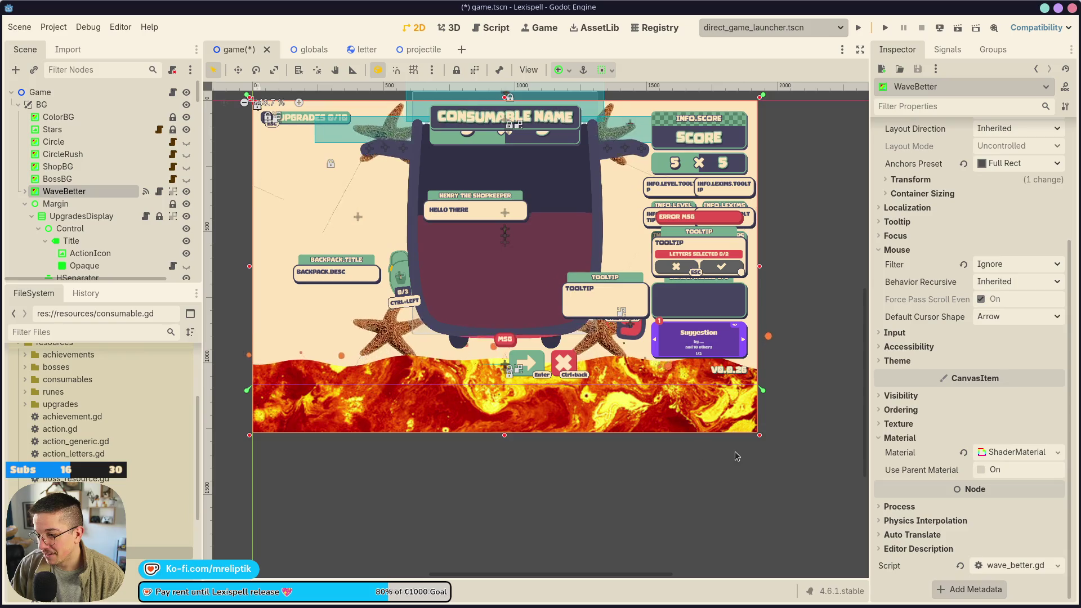
mouse_move(135, 607)
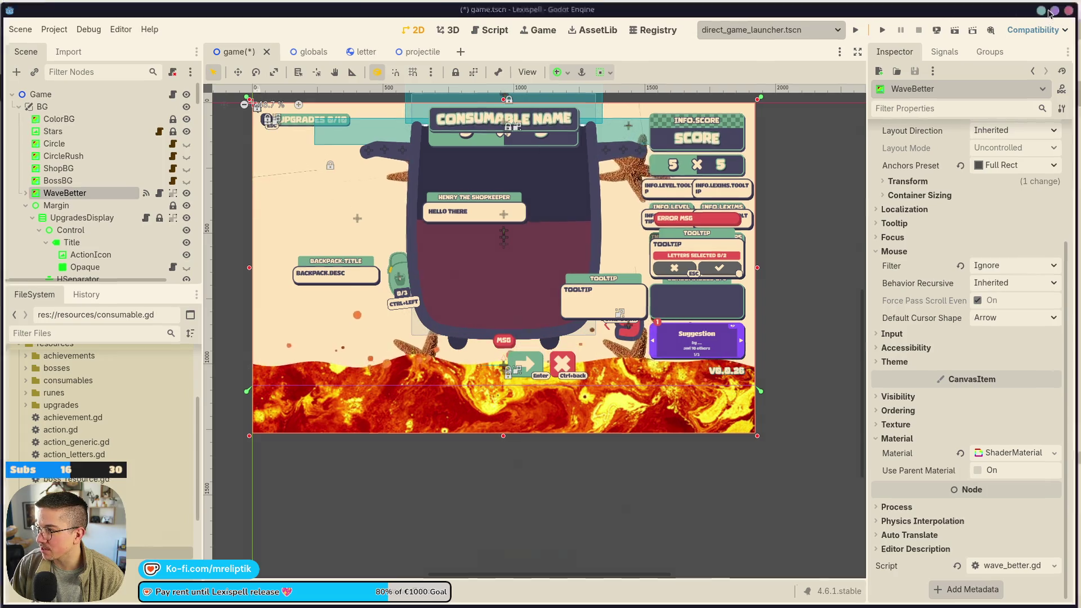
left_click(1049, 10)
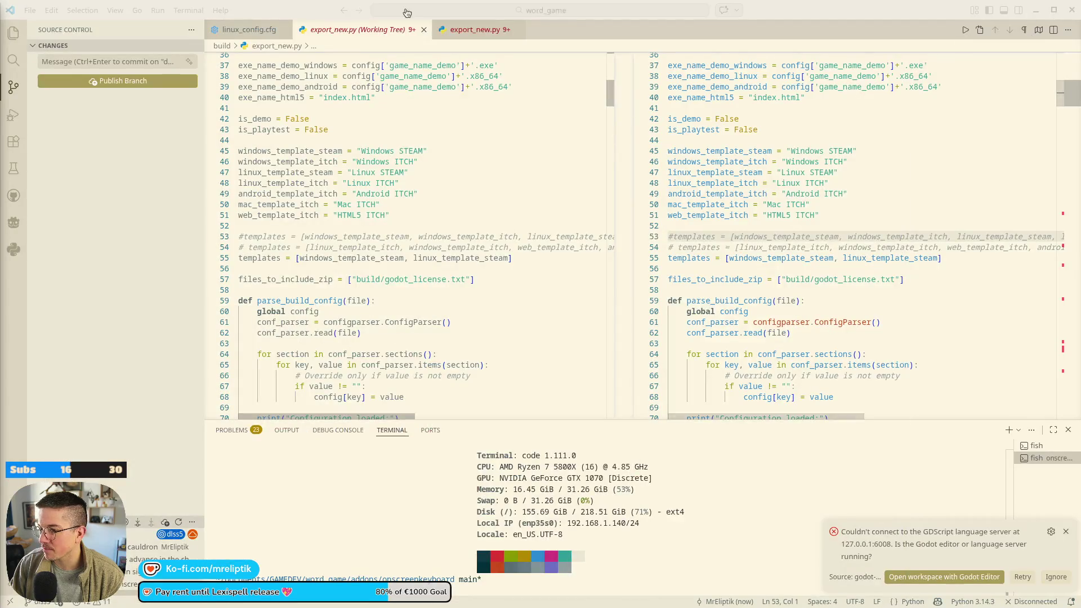
- Minimize VS Code and bring Figma's Lexispell design to the front
left_click(1036, 10)
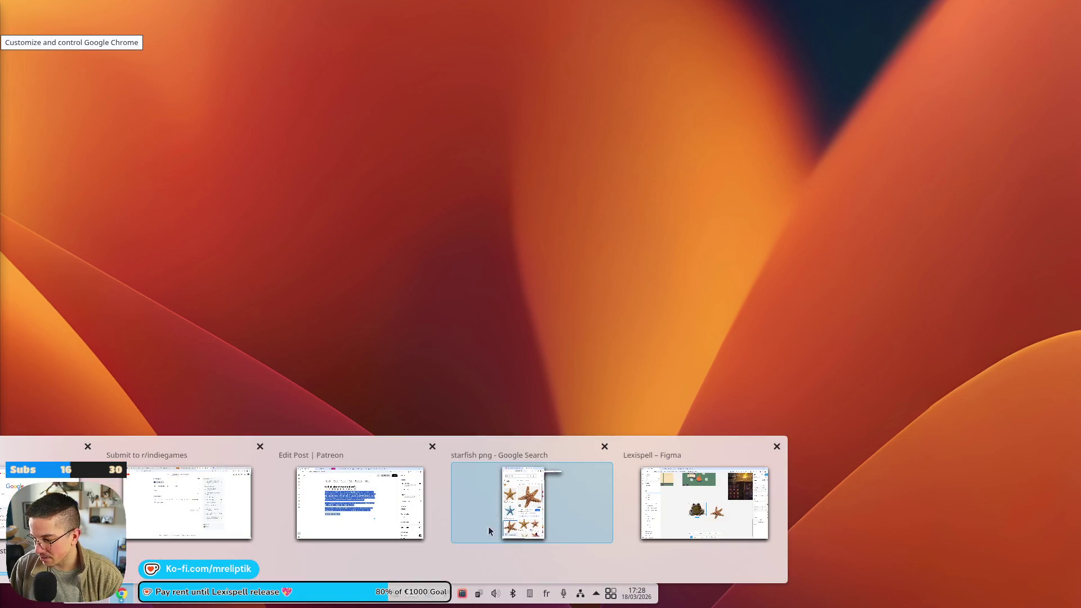
left_click(704, 501)
- Start cropping the starfish and extend the crop's left edge and bottom edge to 750 height
scroll(469, 315, "down", 3)
scroll(419, 282, "up", 8)
scroll(419, 254, "down", 5)
scroll(419, 249, "up", 2)
double_click(419, 250)
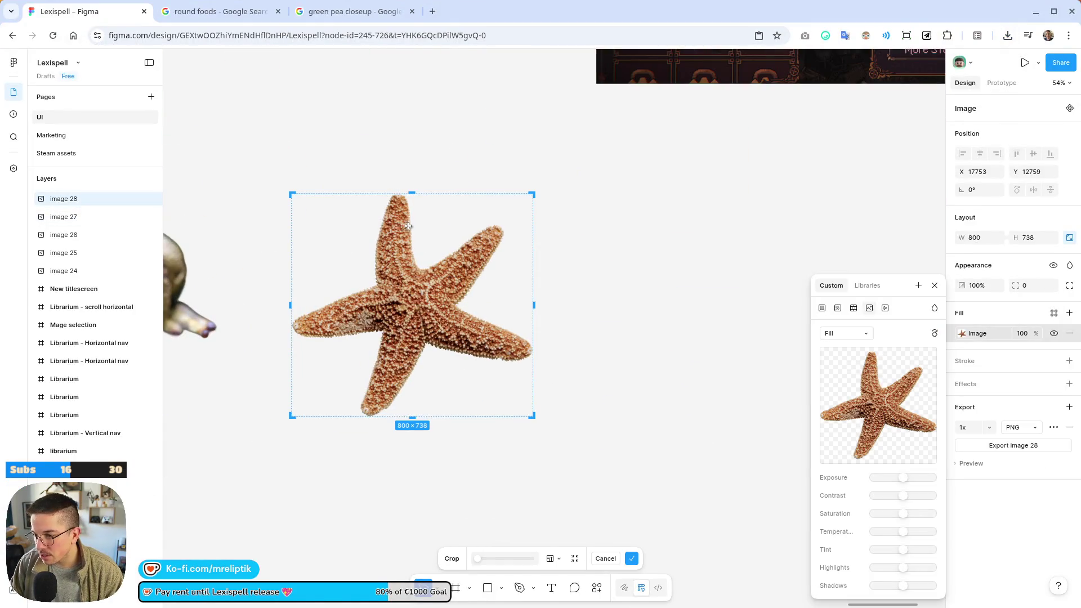
scroll(415, 240, "up", 5)
scroll(430, 161, "down", 4)
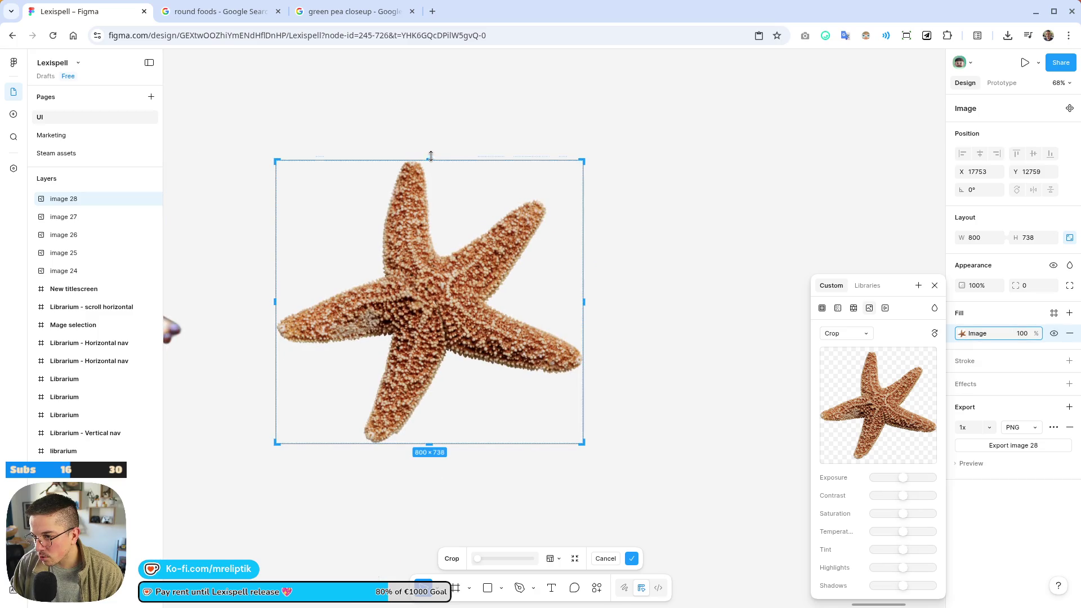
scroll(431, 158, "up", 8)
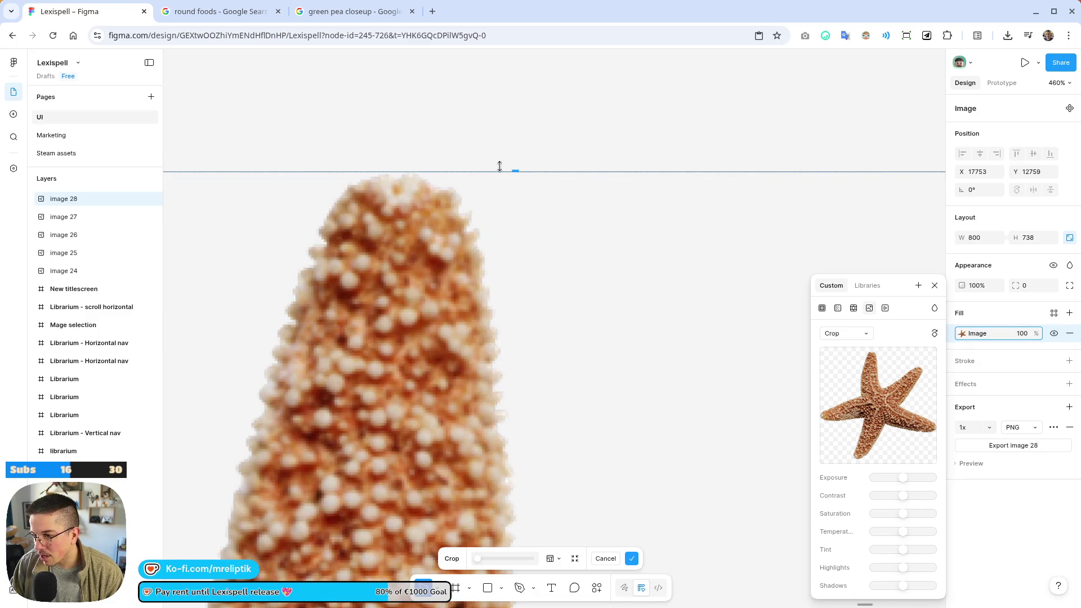
scroll(513, 163, "down", 8)
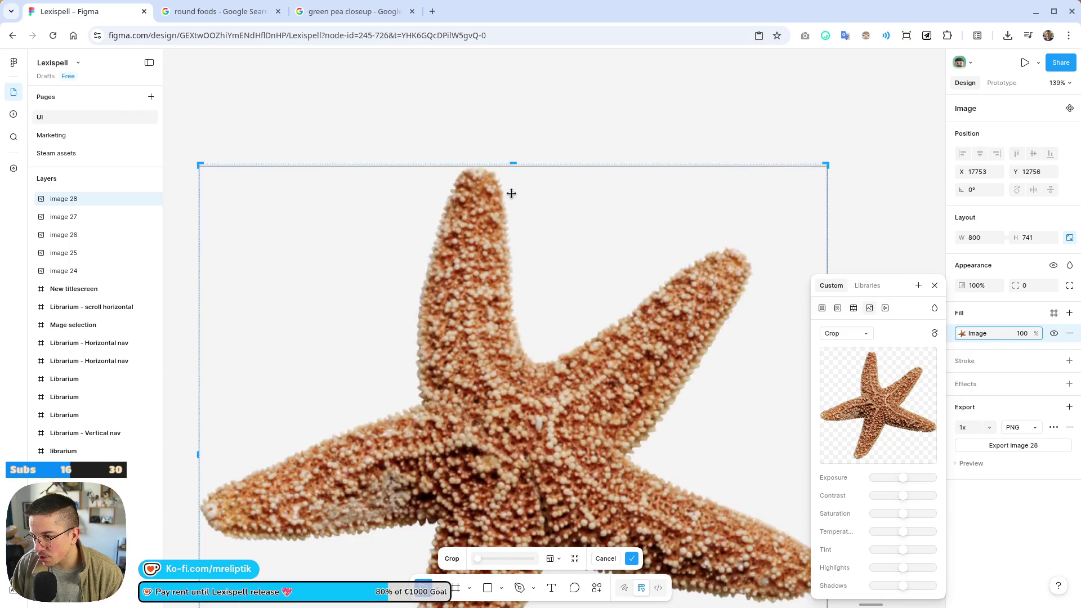
scroll(388, 342, "up", 4)
left_click_drag(383, 343, 381, 343)
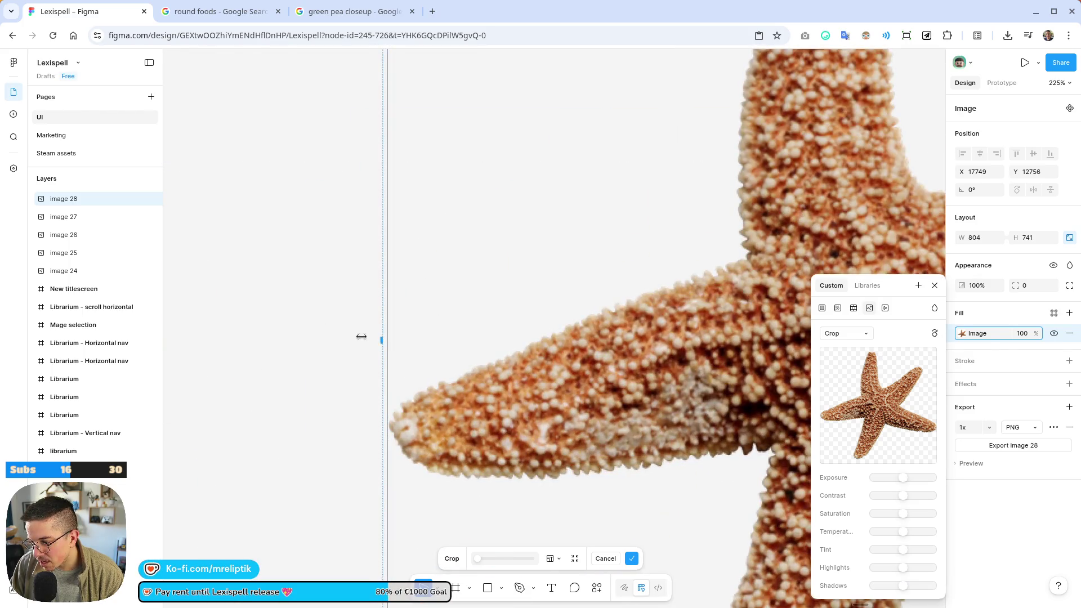
scroll(366, 338, "down", 5)
scroll(378, 414, "up", 6)
left_click_drag(407, 422, 407, 438)
- Extend the top and left crop edges to reach 815×751, then export the starfish as PNG
scroll(407, 437, "down", 5)
scroll(473, 272, "up", 5)
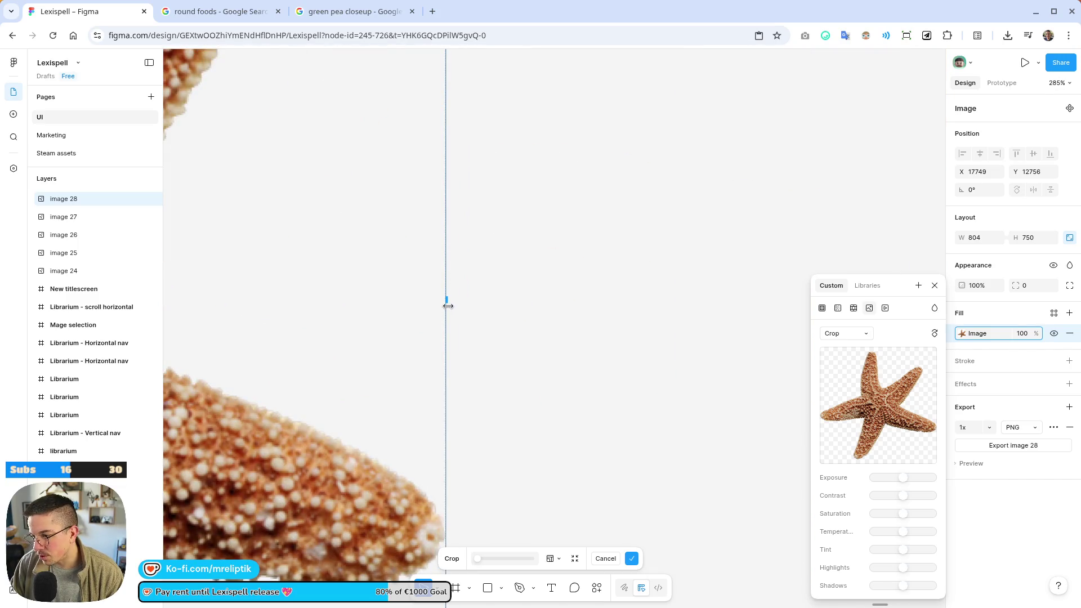
scroll(457, 300, "down", 5)
scroll(222, 131, "up", 5)
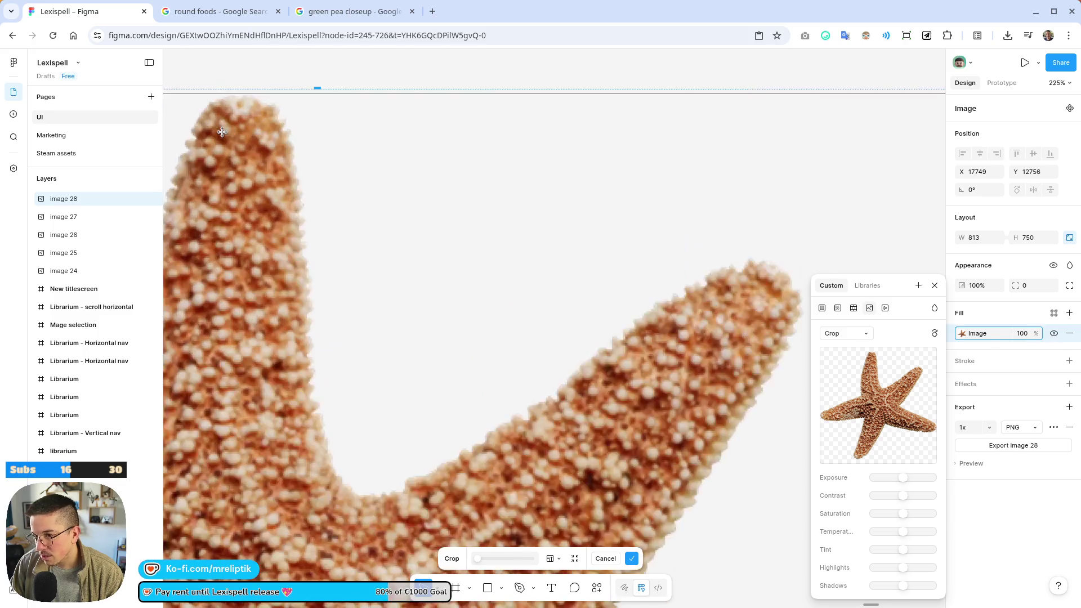
left_click_drag(318, 88, 311, 87)
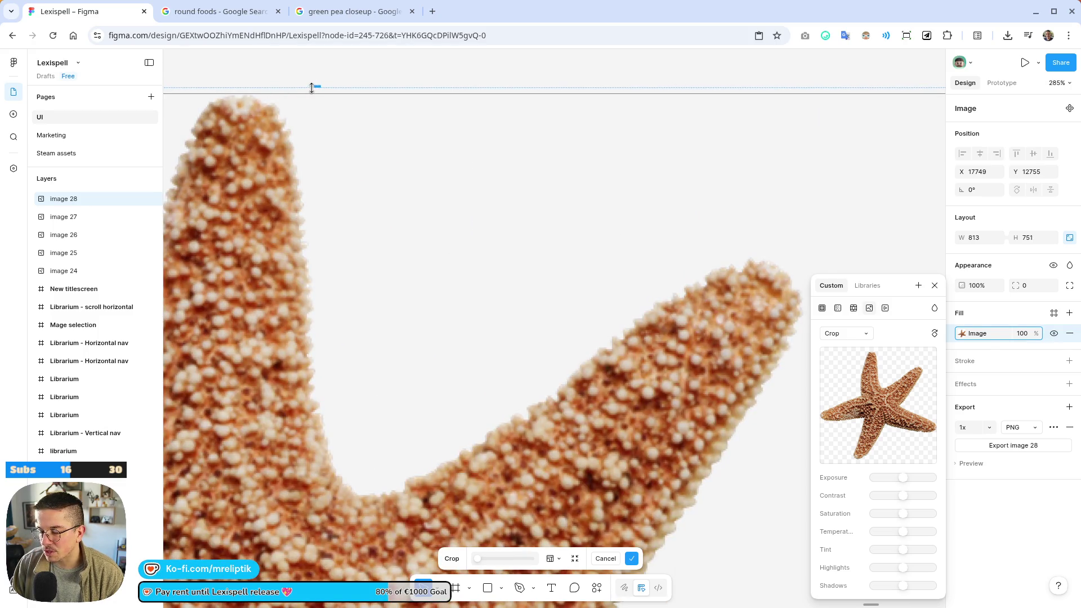
scroll(500, 106, "down", 5)
scroll(352, 294, "up", 6)
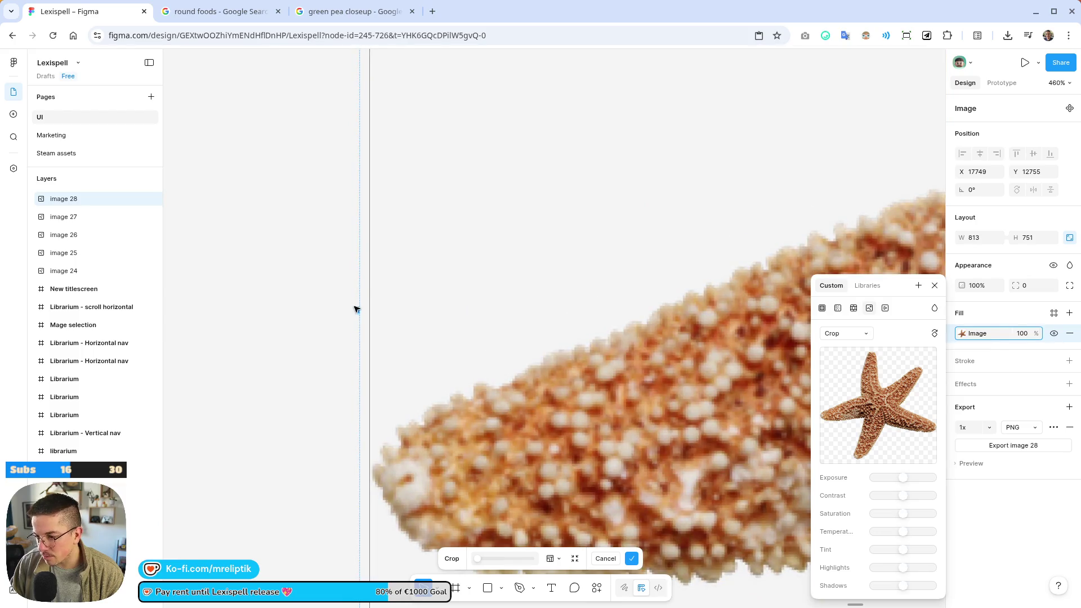
left_click_drag(360, 309, 353, 309)
scroll(352, 309, "down", 5)
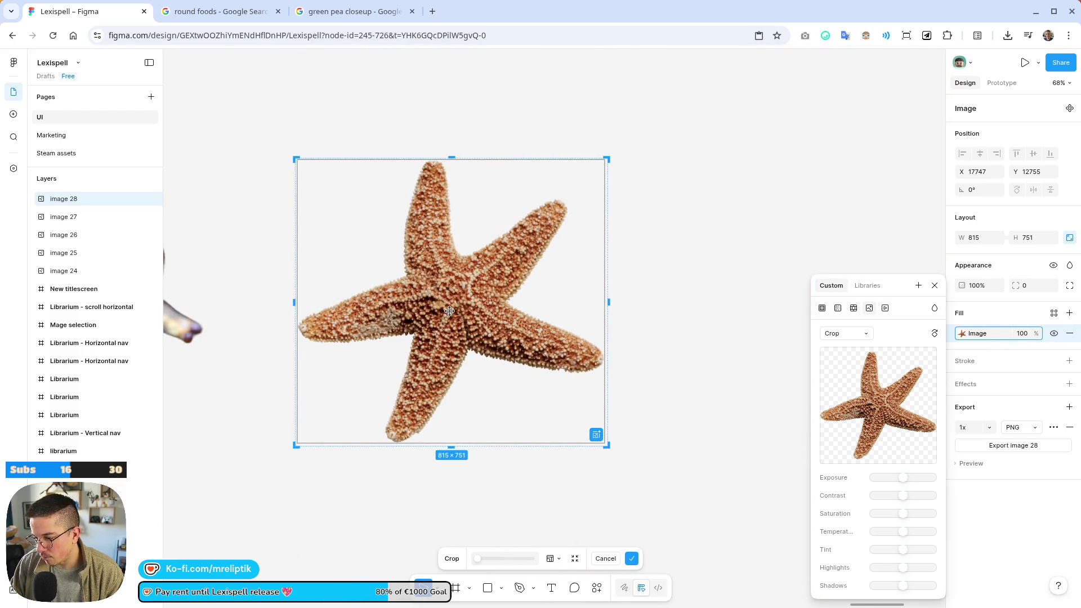
key("Return")
left_click(1035, 445)
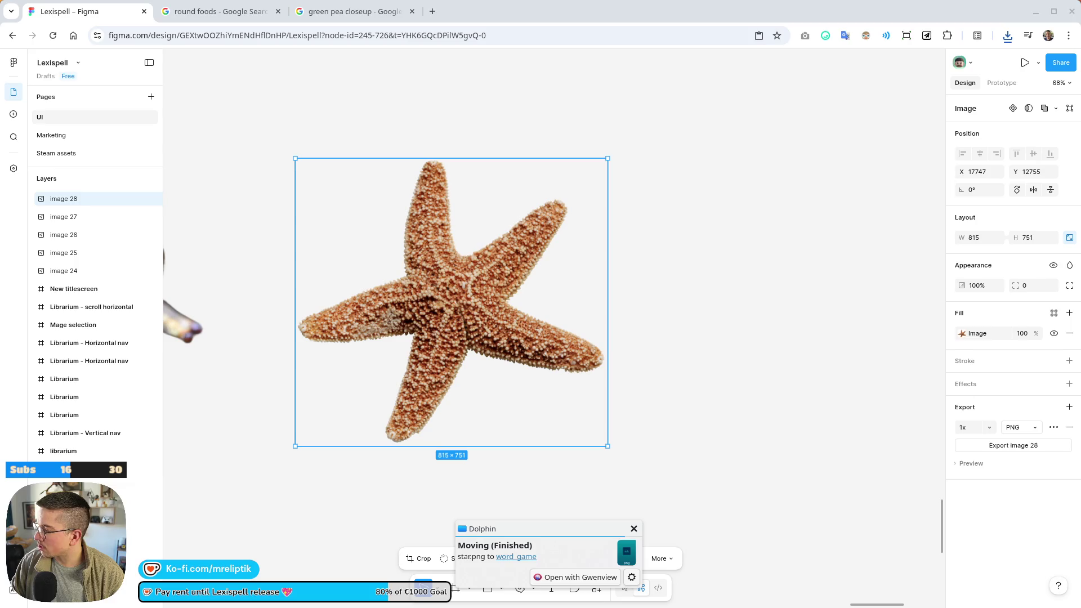
- Return to the Godot editor and expand the lava wave's shader material
left_click(1035, 12)
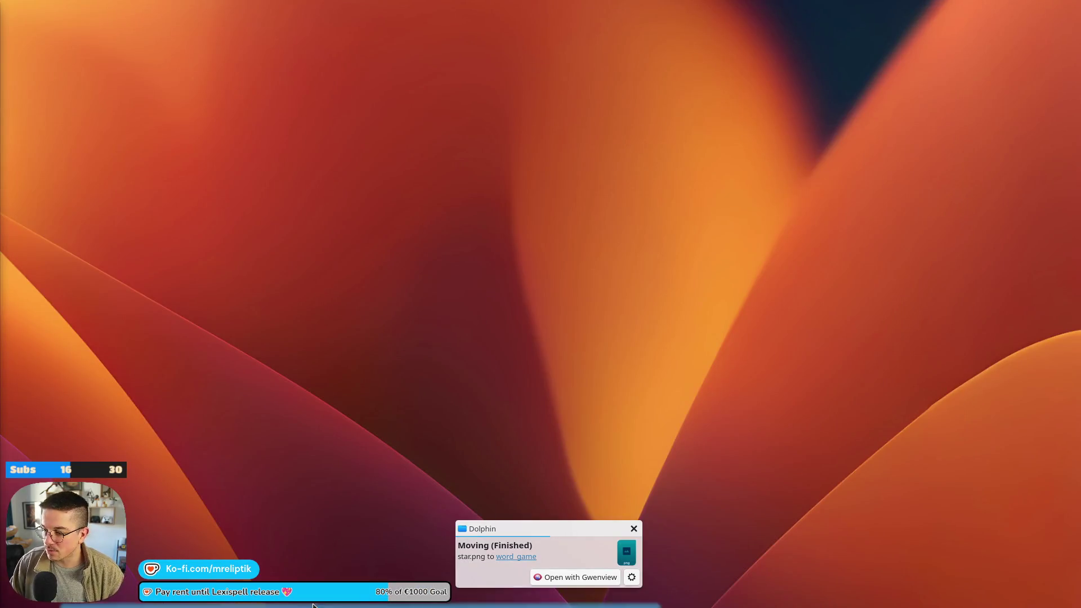
left_click(221, 605)
scroll(334, 277, "down", 3)
left_click(1008, 453)
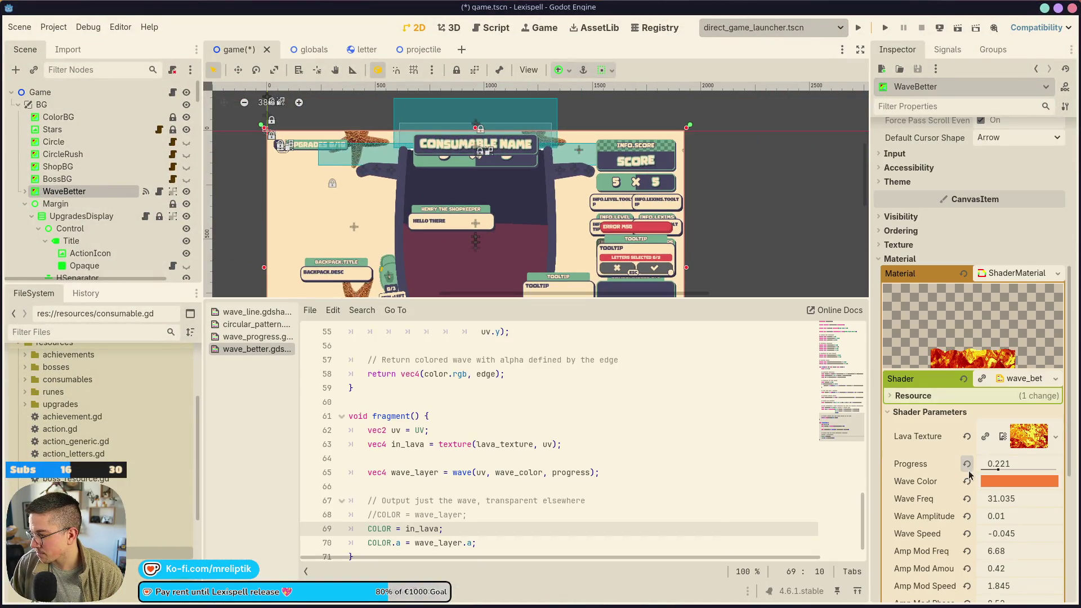
- Raise the Stars Tile Factor to about 2.835 and save the game scene
left_click(52, 129)
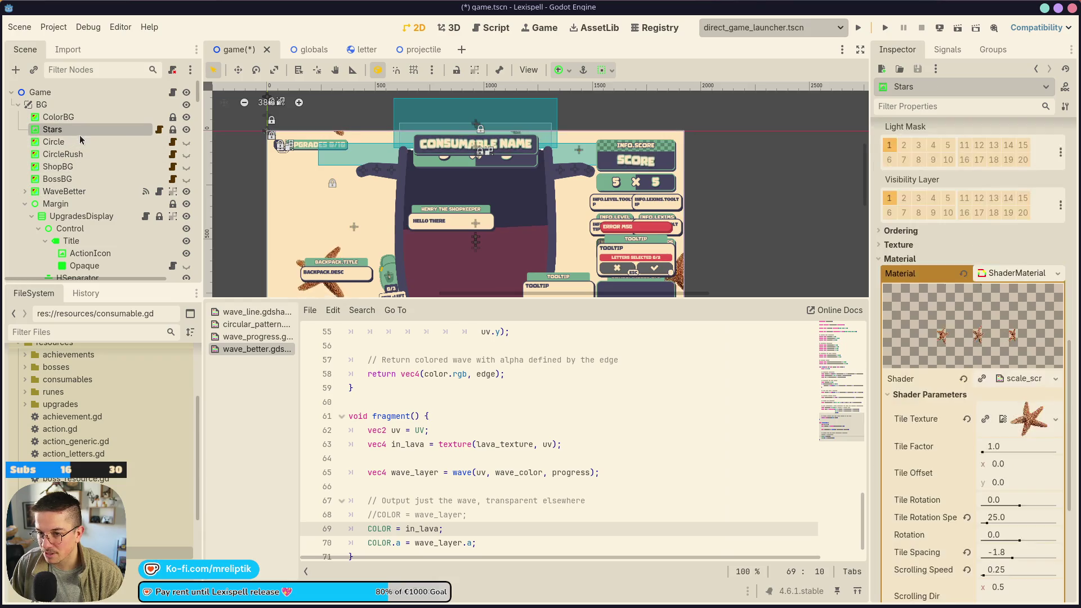
key("ctrl+j")
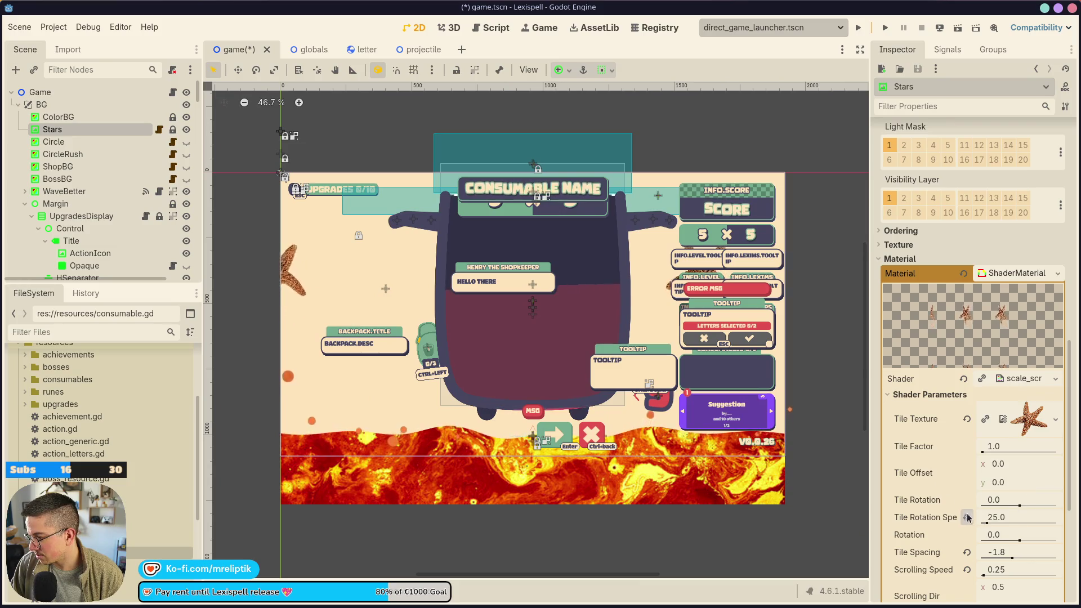
mouse_move(1008, 446)
left_mouse_down()
mouse_move(993, 446)
mouse_move(1058, 446)
left_mouse_up()
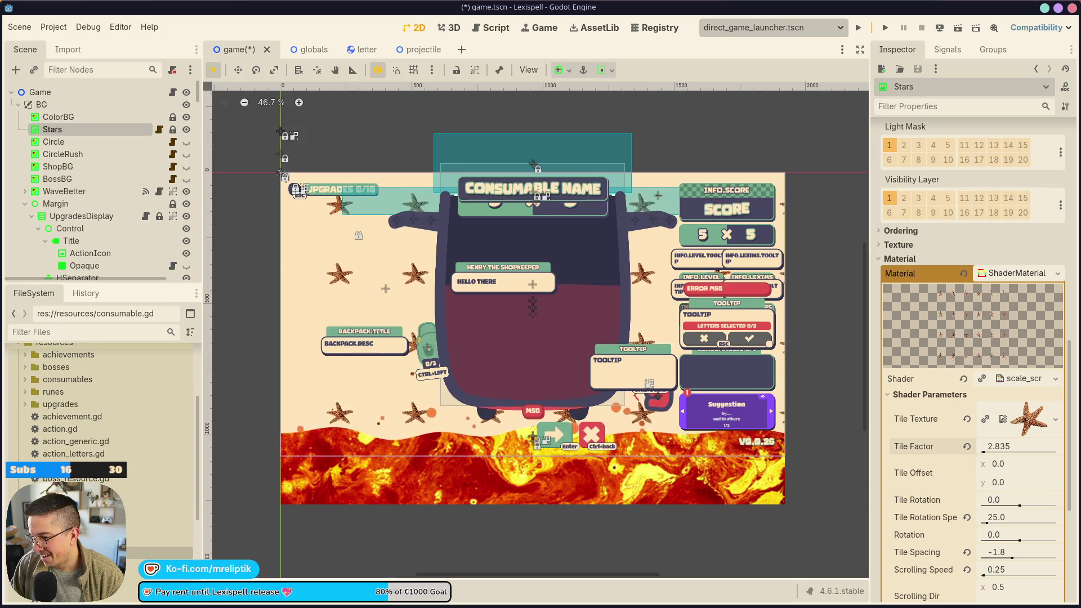
scroll(335, 413, "down", 1)
left_click(469, 361)
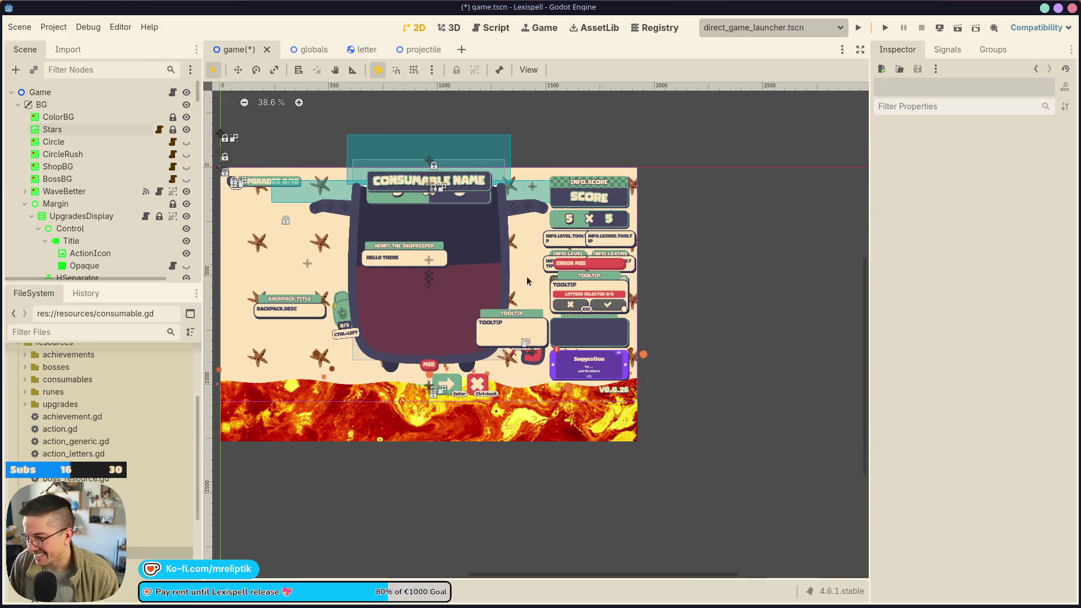
key("ctrl+s")
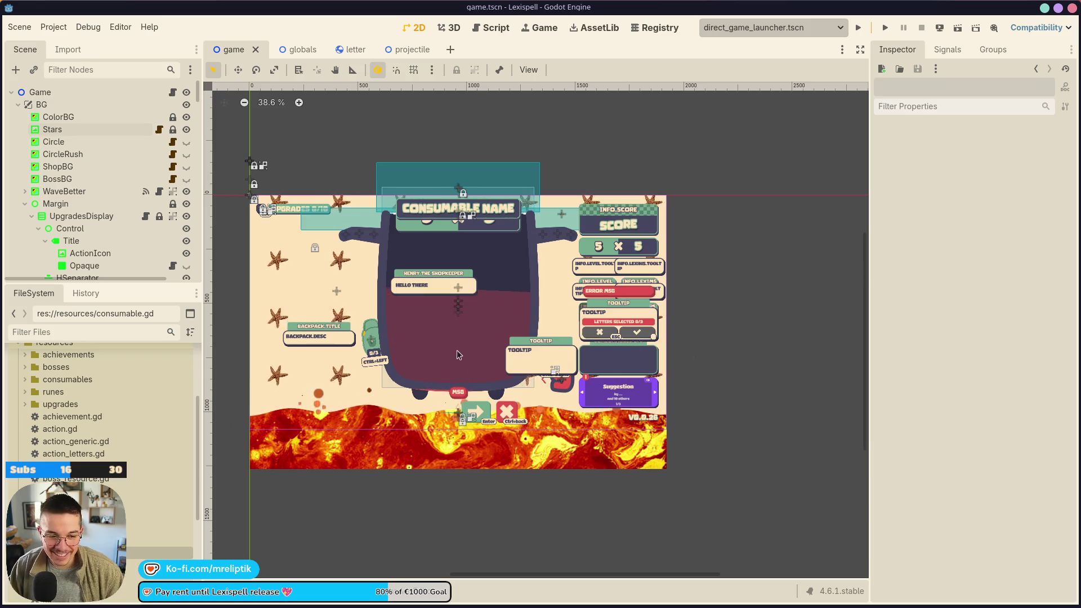
key("ctrl+shift+o")
- Open the shop scene, then open the Shopkeeper sub-scene for editing
type("sho")
type("p")
key("Return")
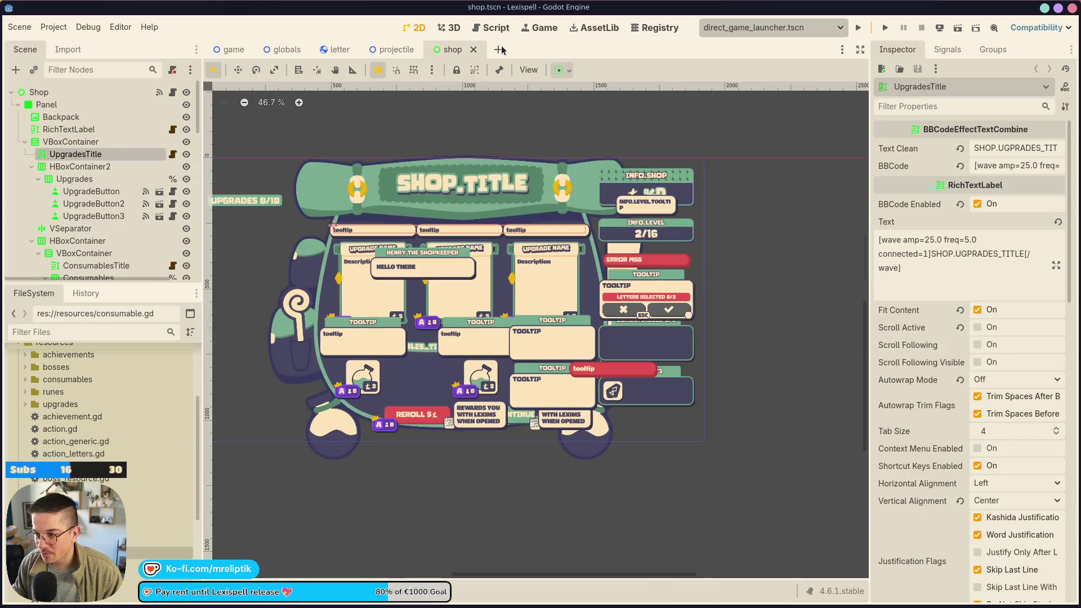
scroll(626, 244, "up", 3)
scroll(90, 213, "down", 10)
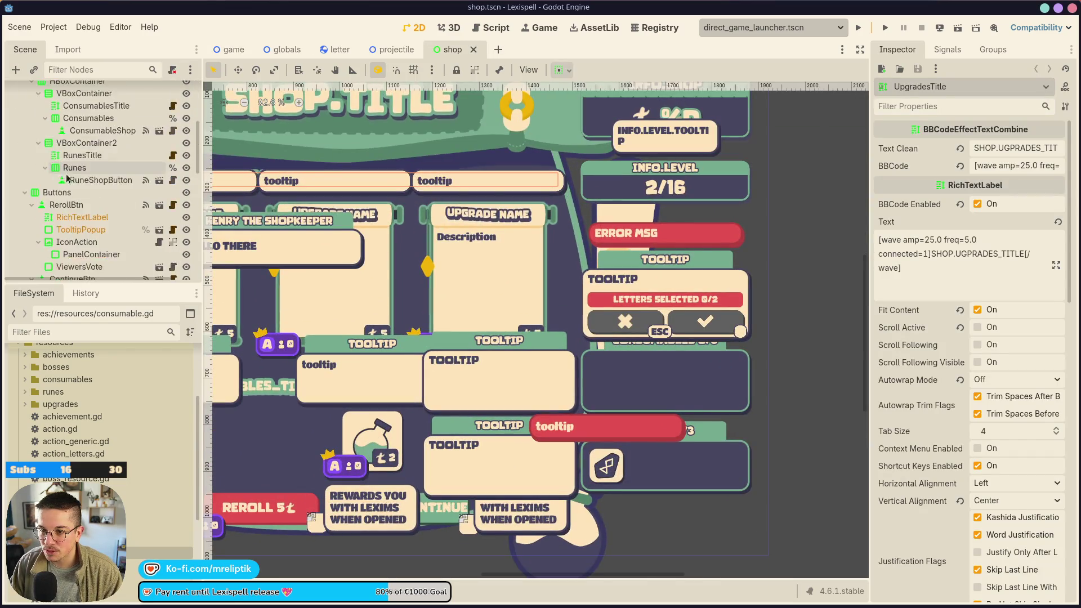
scroll(91, 212, "down", 5)
scroll(73, 180, "up", 6)
left_click(68, 155)
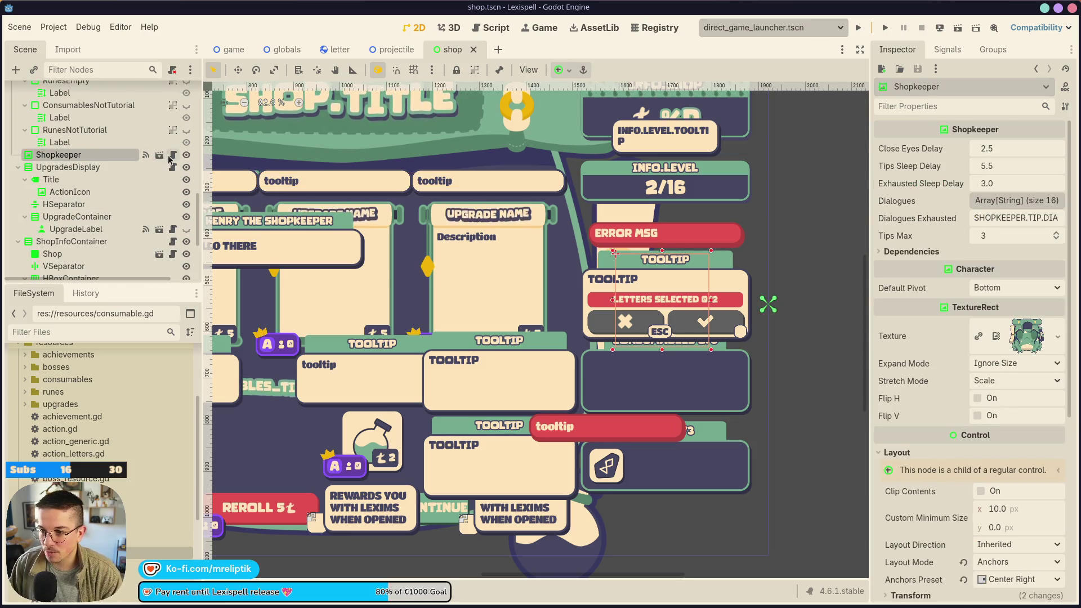
left_click(160, 155)
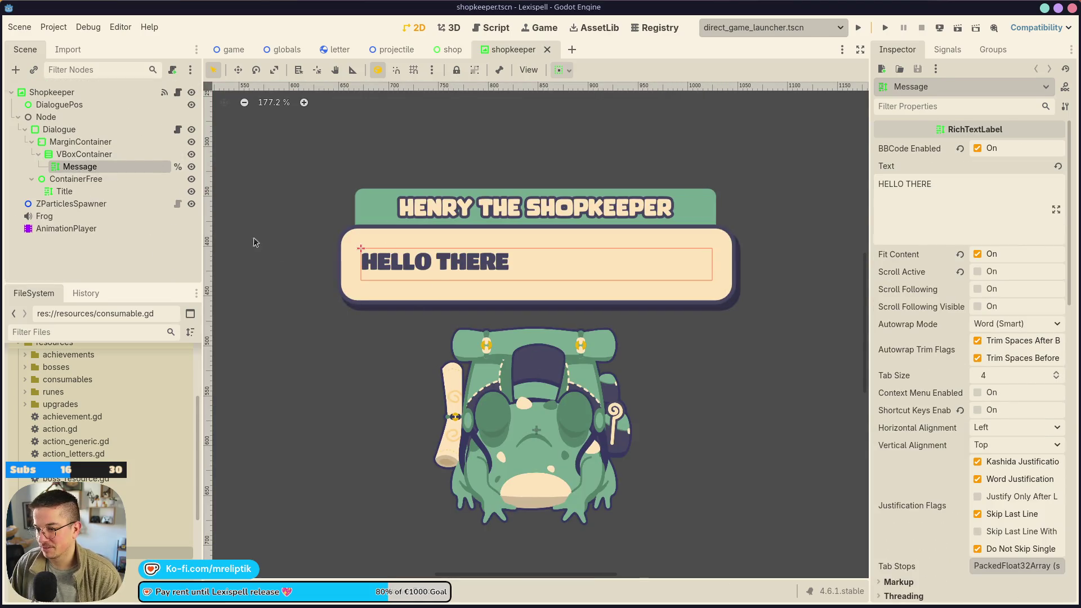
- Fold away the Shopkeeper's 16-entry Dialogues list and show the TextureRect Texture options
left_click(74, 93)
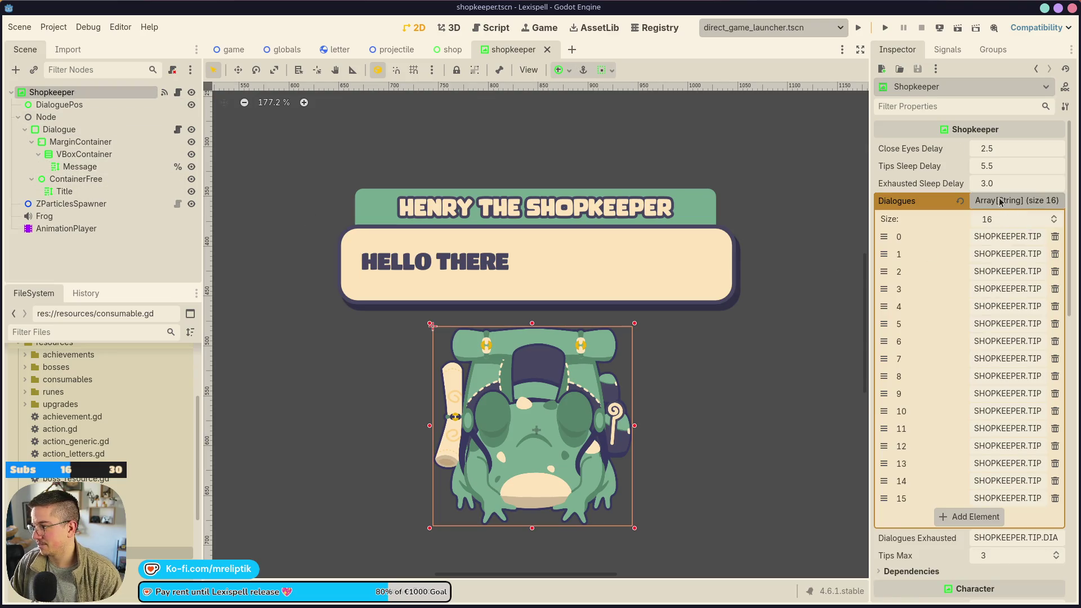
left_click(999, 203)
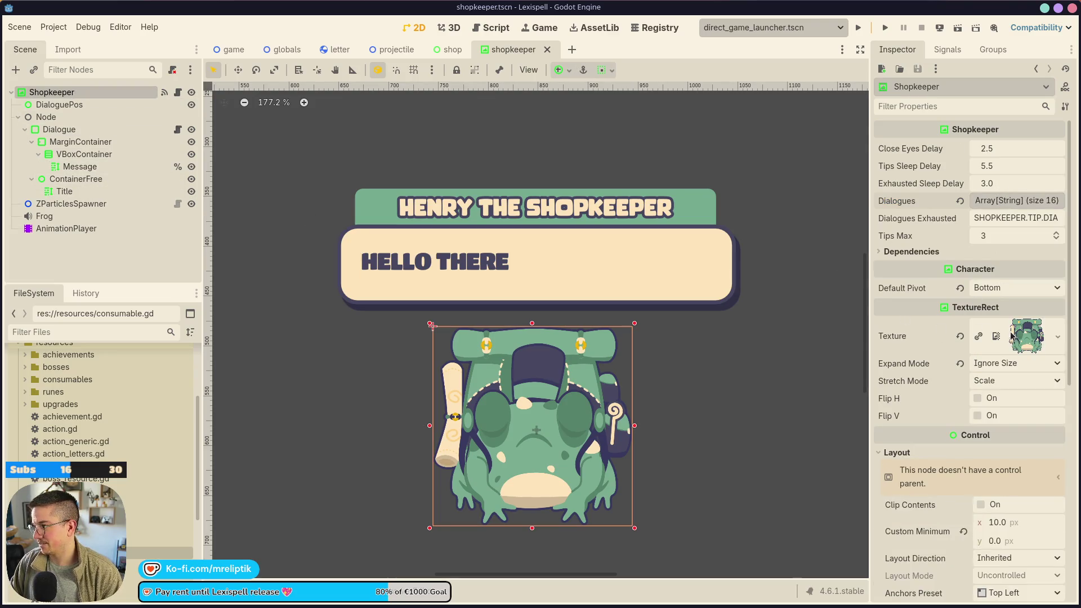
scroll(394, 361, "down", 2)
scroll(394, 361, "right", 2)
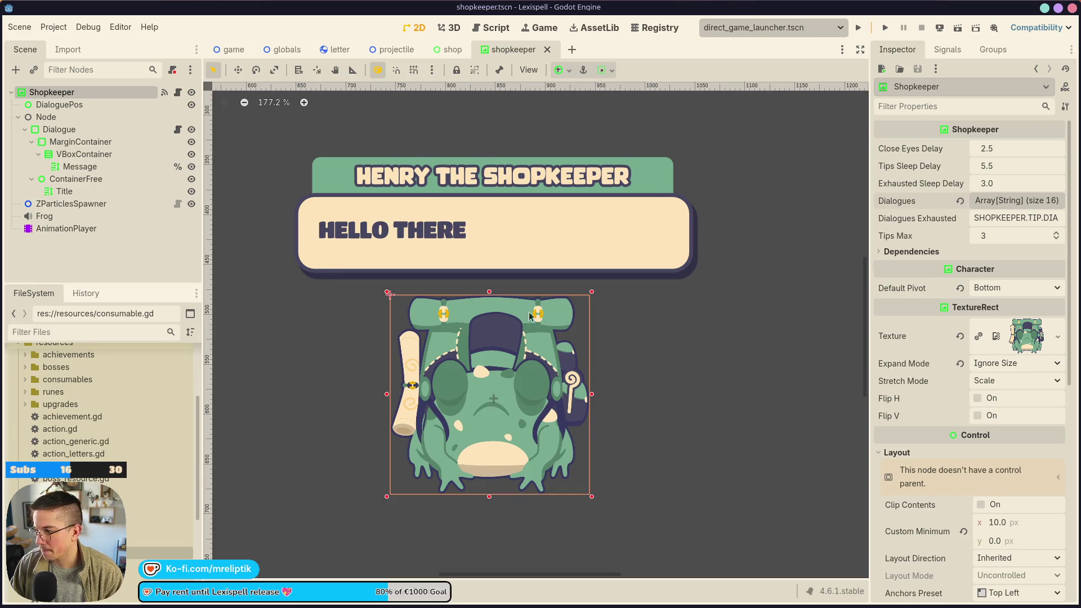
scroll(529, 316, "down", 1)
scroll(527, 324, "down", 2)
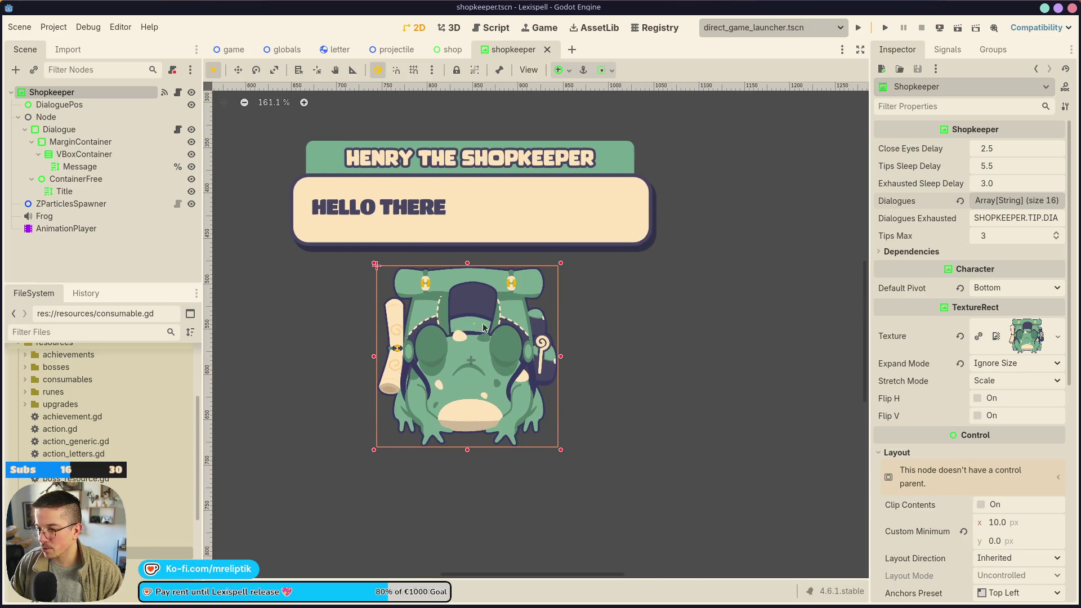
left_click(1058, 336)
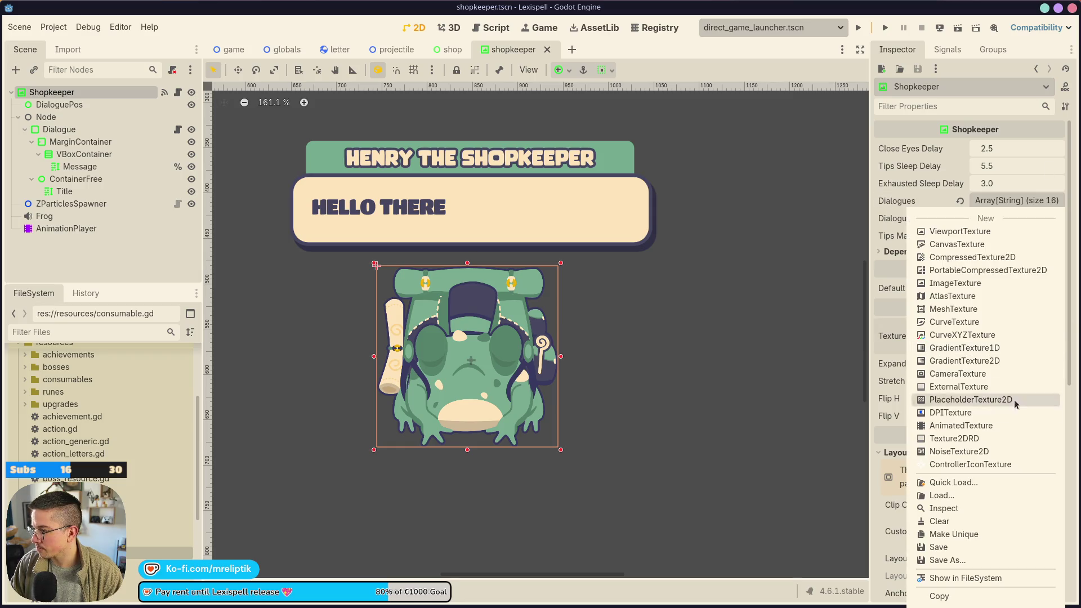
- Quick-load the toad photo as the shopkeeper's texture and save the scene
left_click(948, 487)
double_click(315, 291)
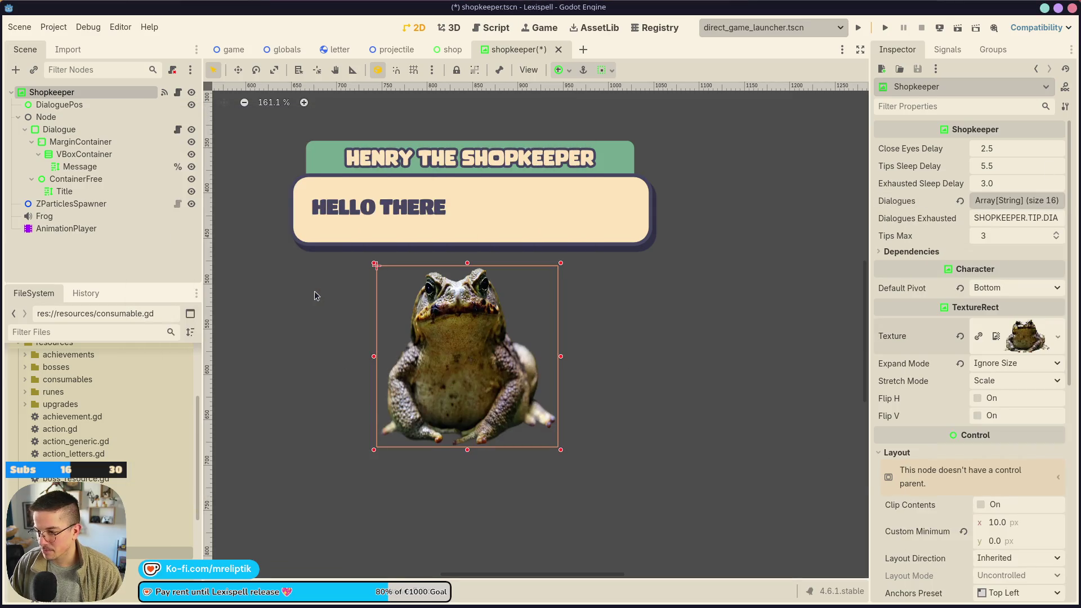
key("ctrl+s")
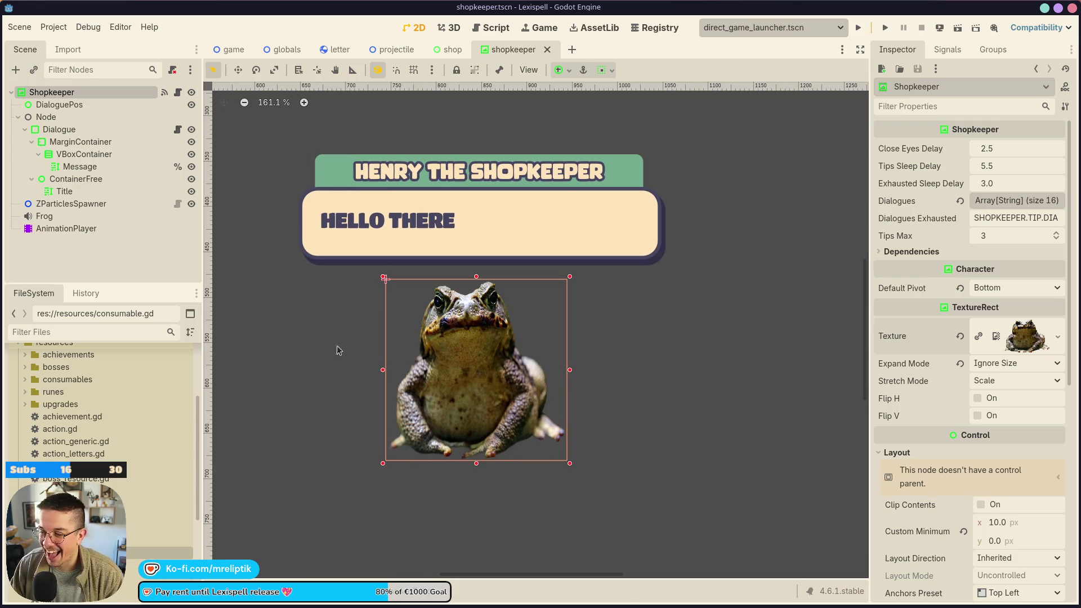
- Apply the toad photo to the eyes-open and eyes-closed textures, save, and reopen the game scene
left_click(178, 93)
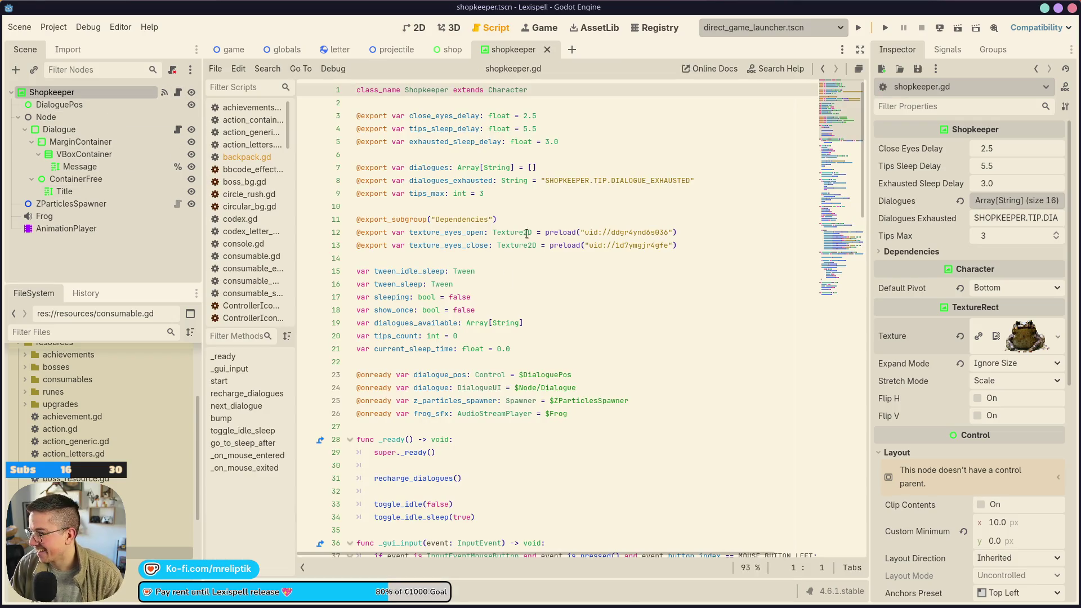
left_click(472, 245)
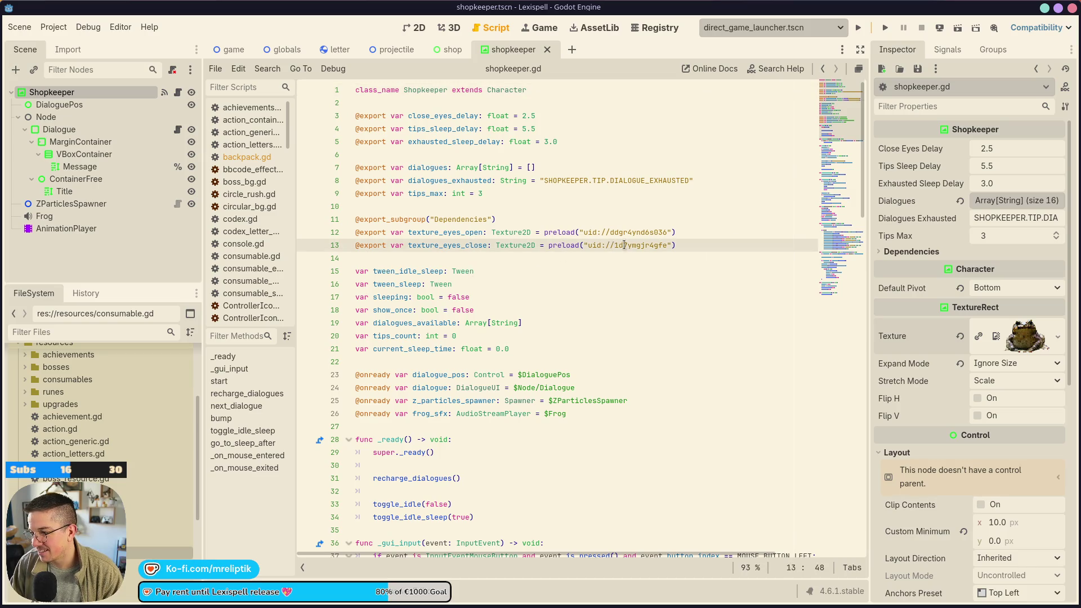
left_click(912, 252)
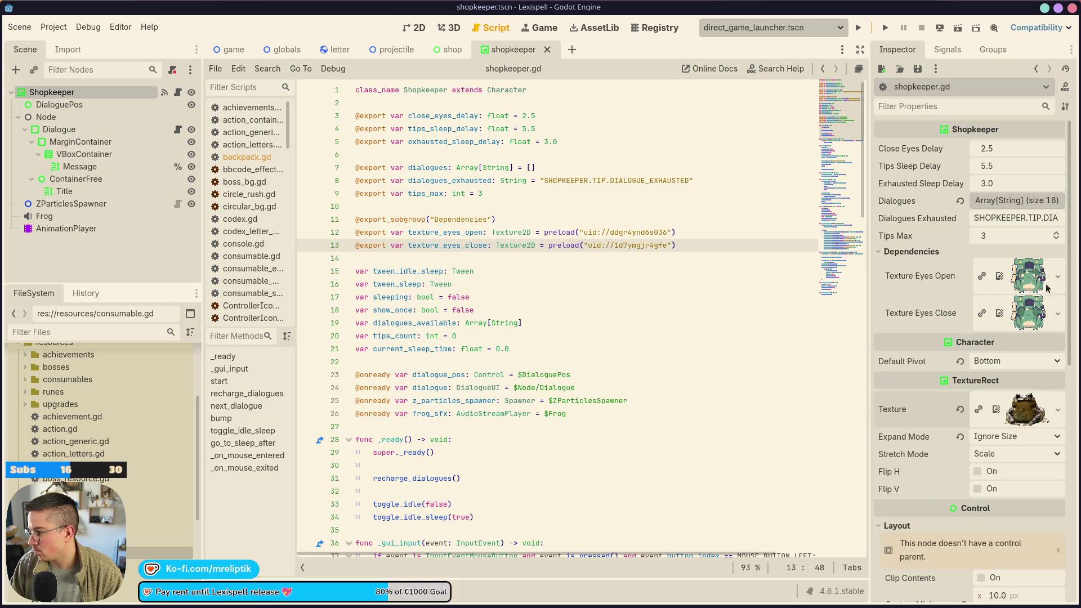
left_click_drag(1030, 272, 1028, 312)
key("ctrl+s")
left_click(415, 29)
scroll(409, 194, "down", 3)
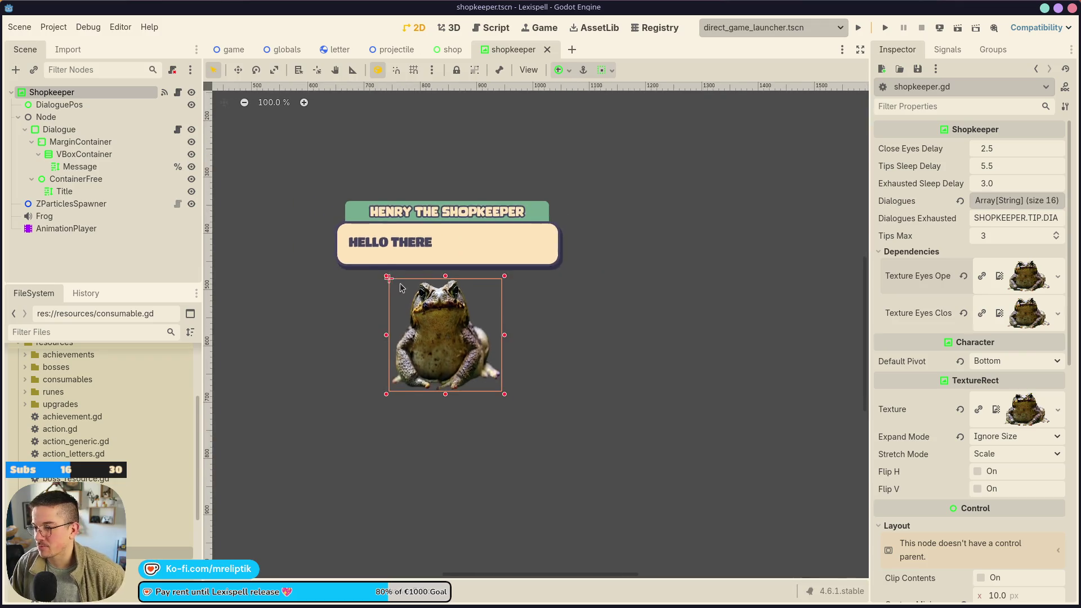
left_click(231, 50)
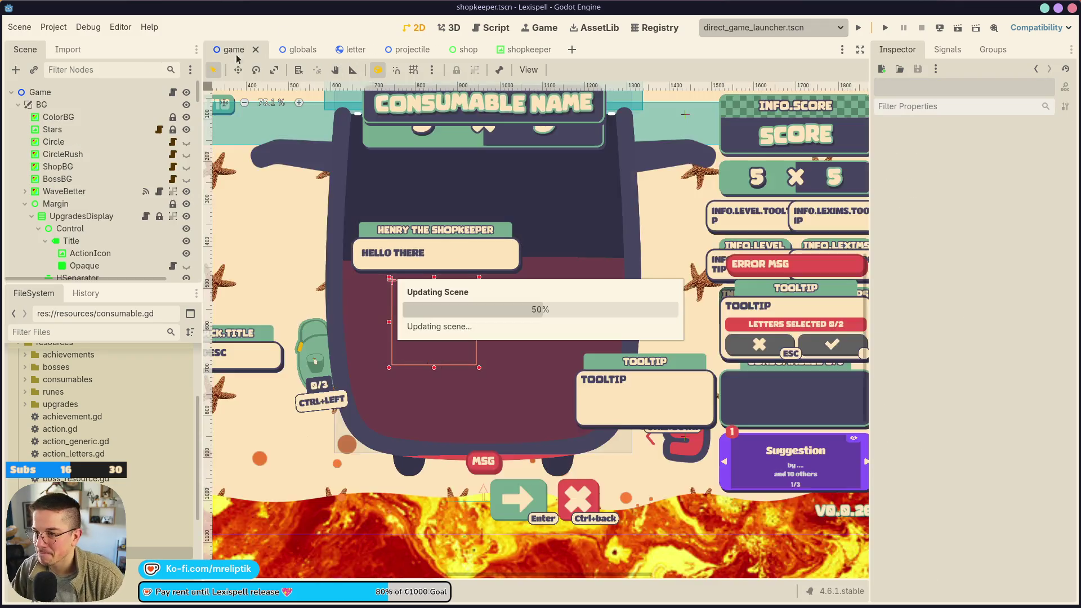
- Zoom the game scene to 51.3% to review the starfish background and lava wave
scroll(456, 338, "down", 1)
scroll(456, 337, "up", 2)
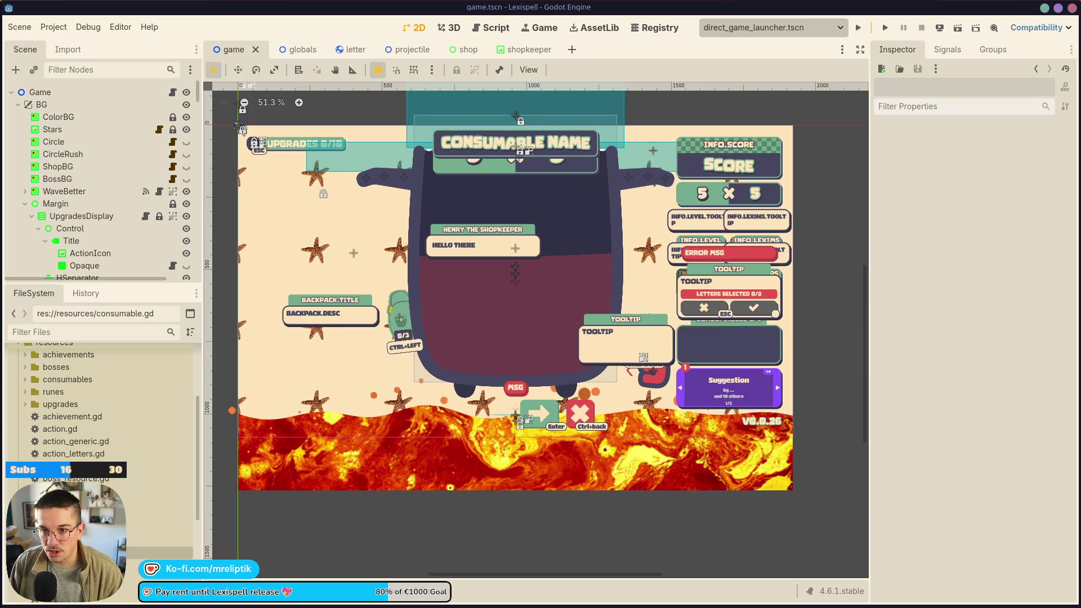
mouse_move(117, 595)
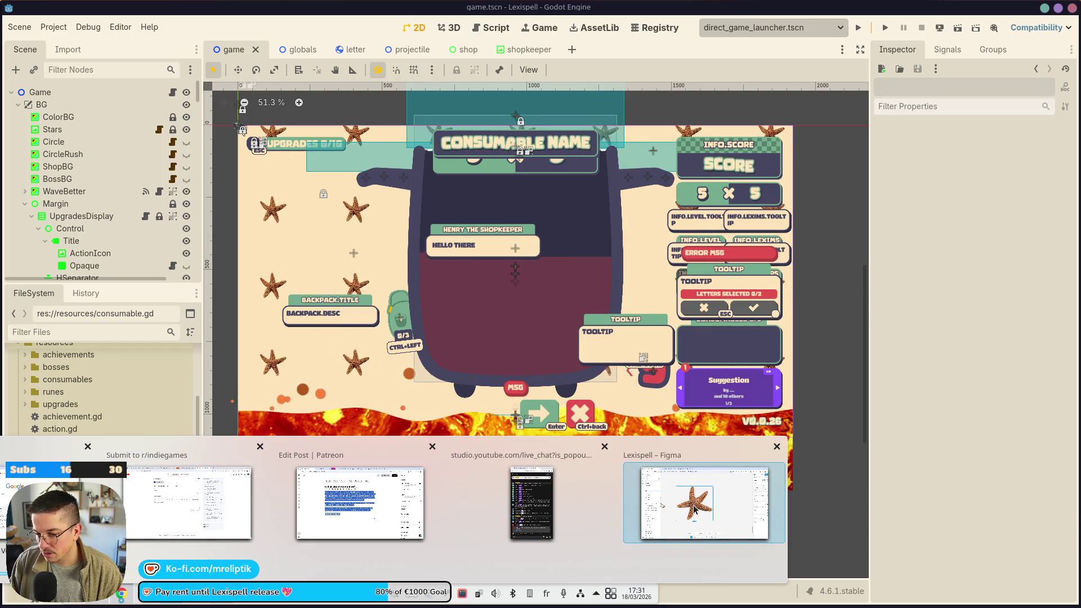
- Move the starfish image up and left so it sits beside the toad in Figma
left_click(694, 510)
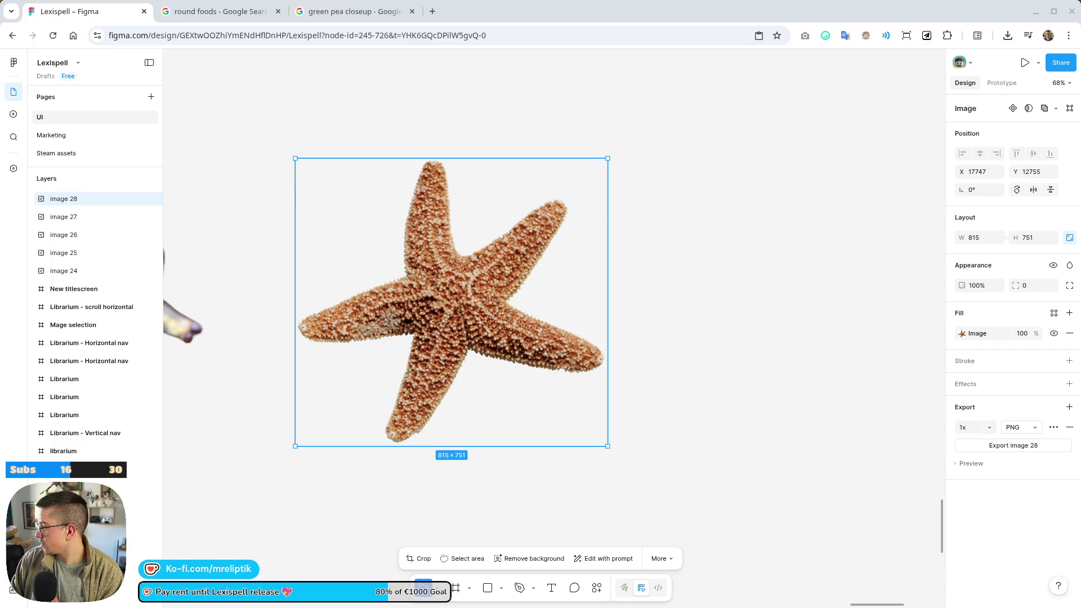
scroll(243, 254, "down", 5)
scroll(398, 338, "down", 5, "ctrl")
left_click(409, 380)
scroll(472, 349, "down", 3, "ctrl")
left_click_drag(440, 282, 422, 266)
left_click(228, 14)
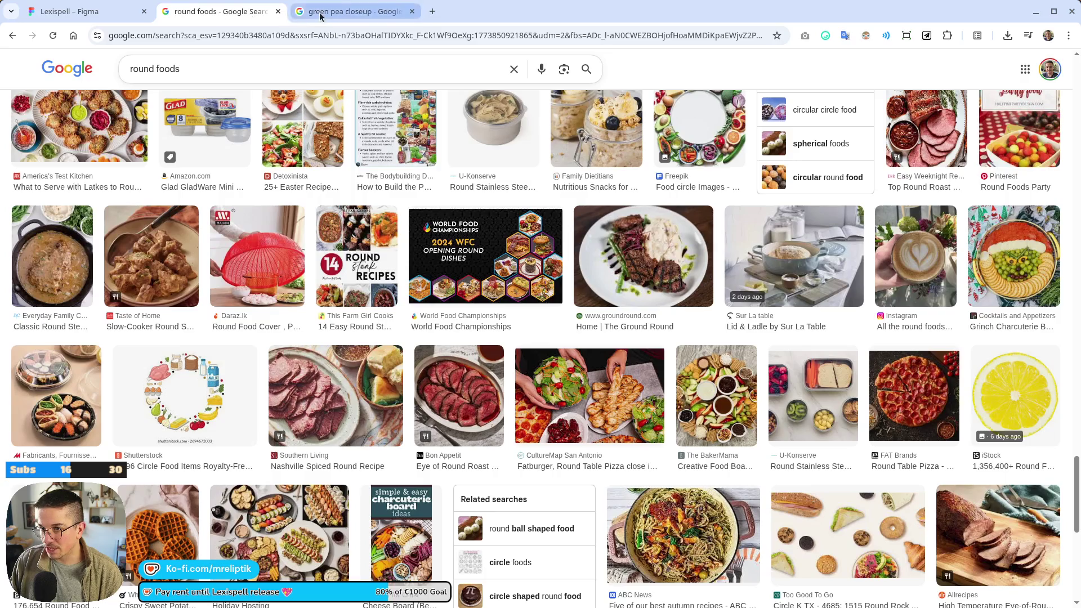
- Open the Food & Wine result and another round-food image result in new tabs
left_click(320, 16)
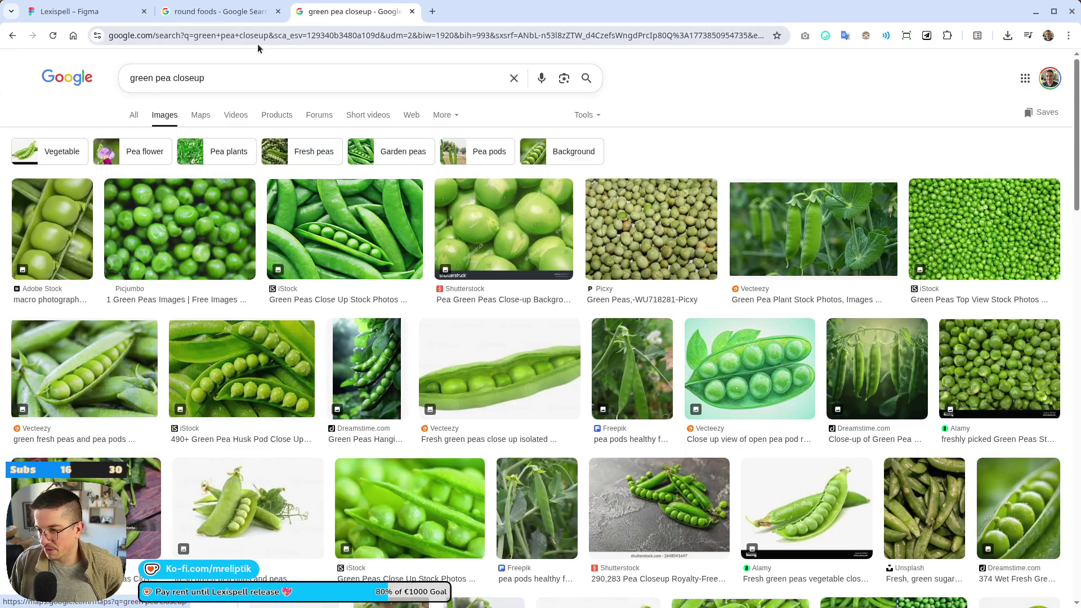
left_click(219, 12)
scroll(279, 269, "down", 4)
scroll(279, 268, "down", 1)
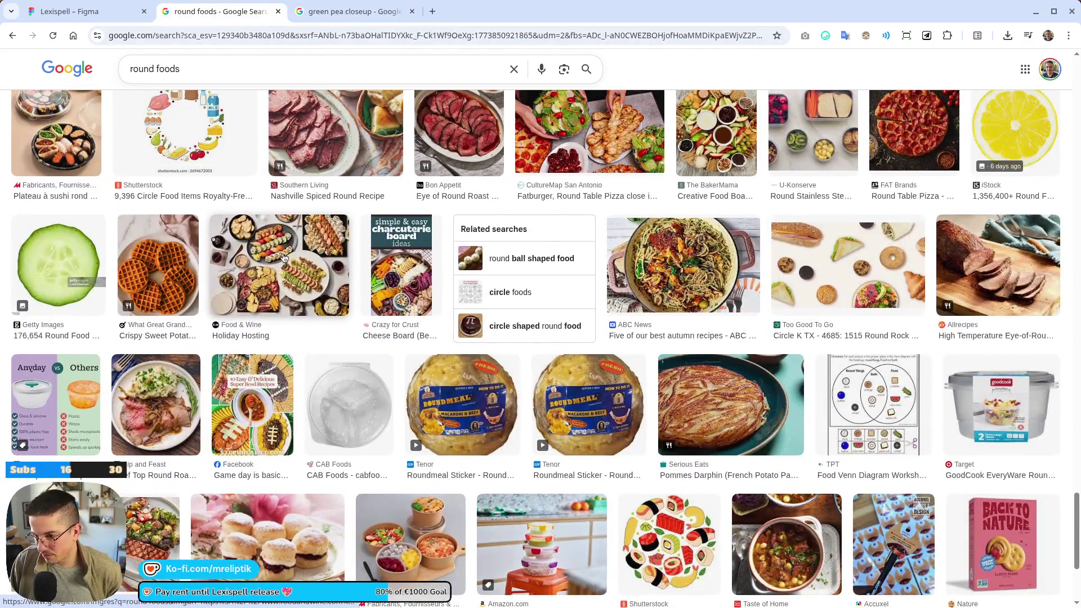
scroll(283, 257, "down", 4)
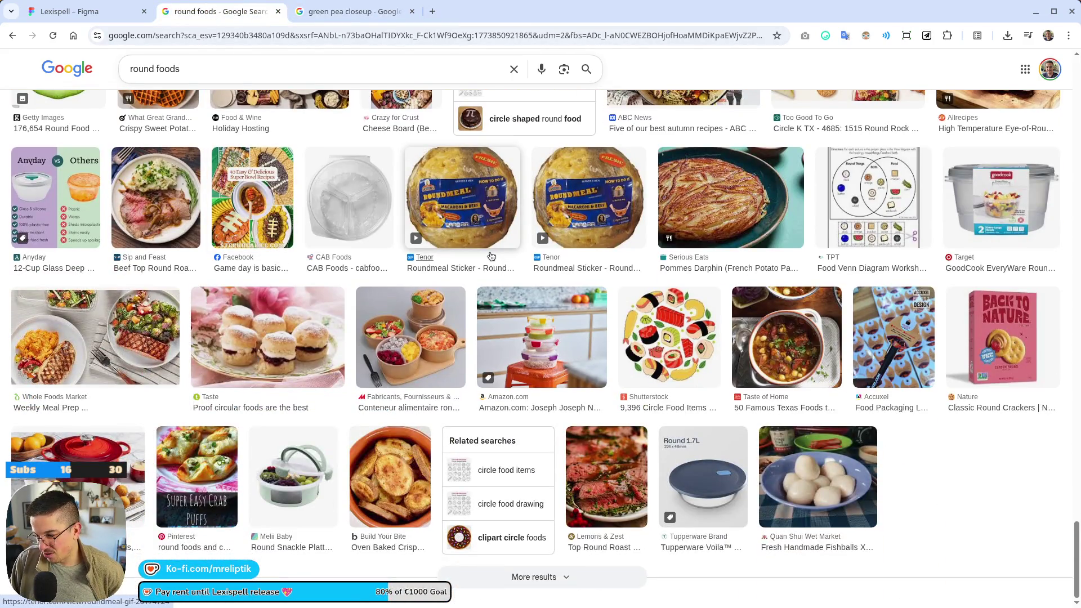
scroll(493, 277, "up", 7)
middle_click(345, 433)
scroll(345, 433, "down", 7)
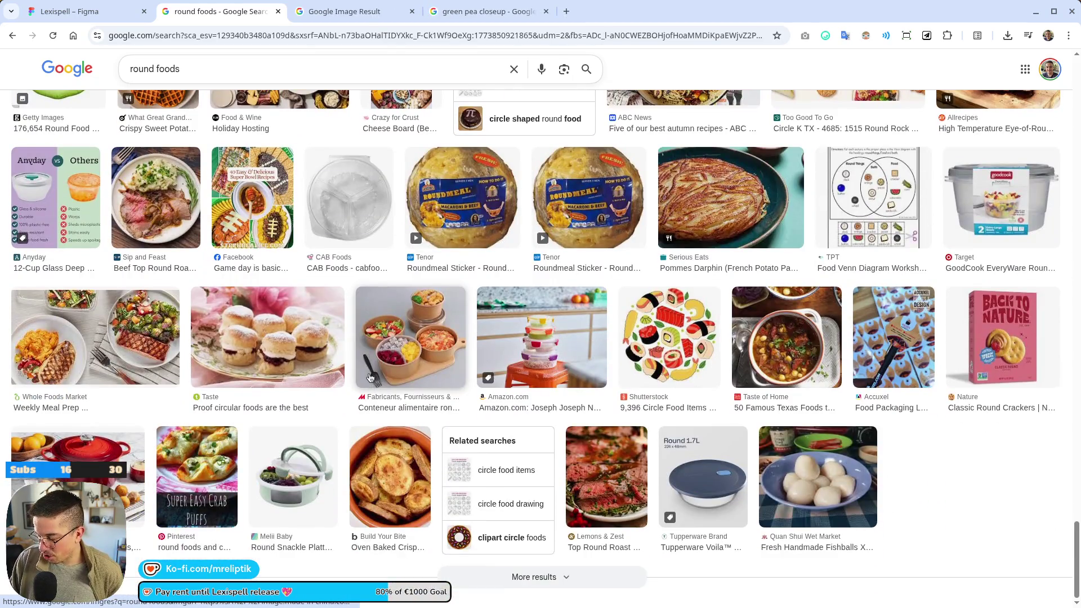
scroll(366, 360, "up", 5)
middle_click(59, 314)
- Change the search query to "round green foods" and search
scroll(506, 311, "down", 5)
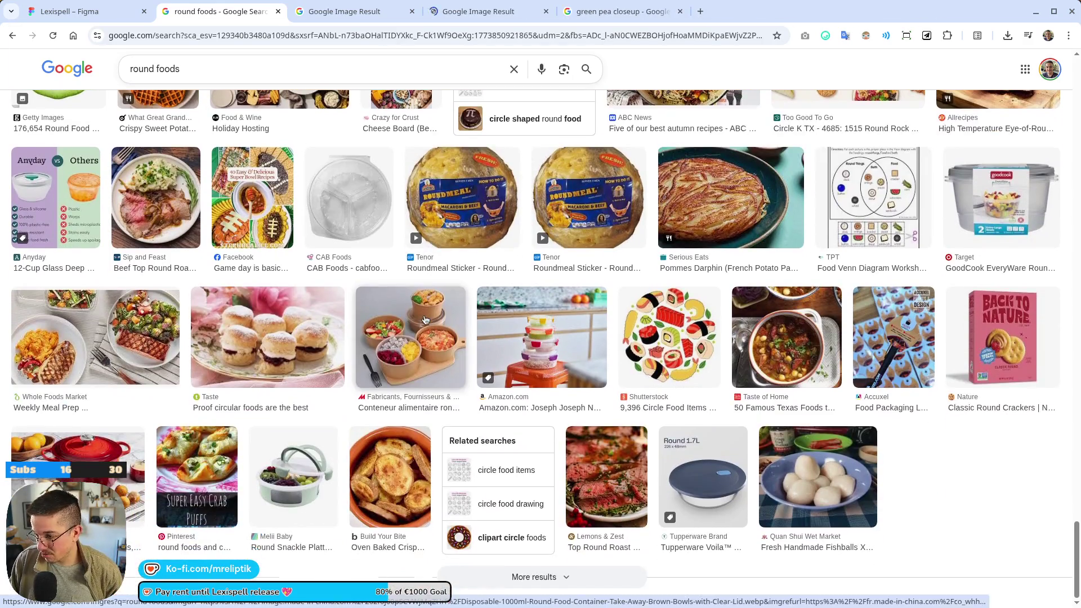
scroll(655, 299, "up", 6)
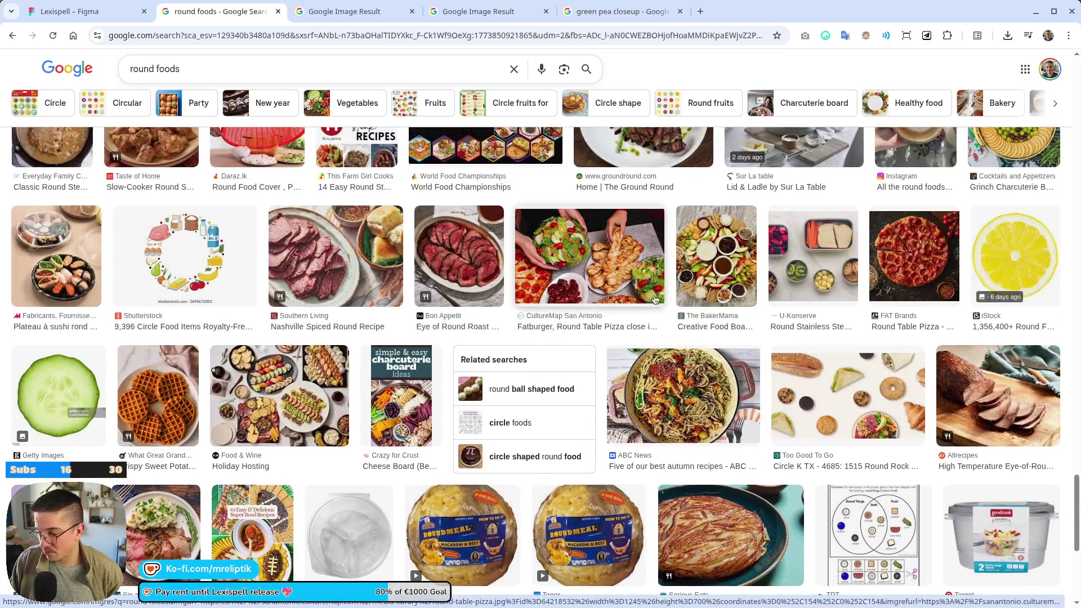
left_click(156, 68)
type("green")
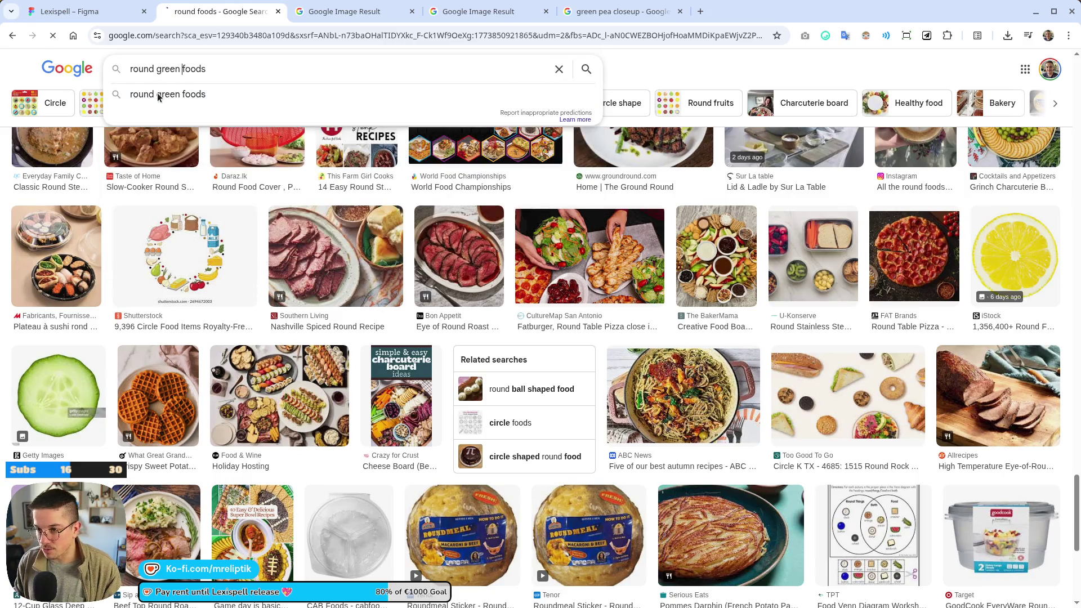
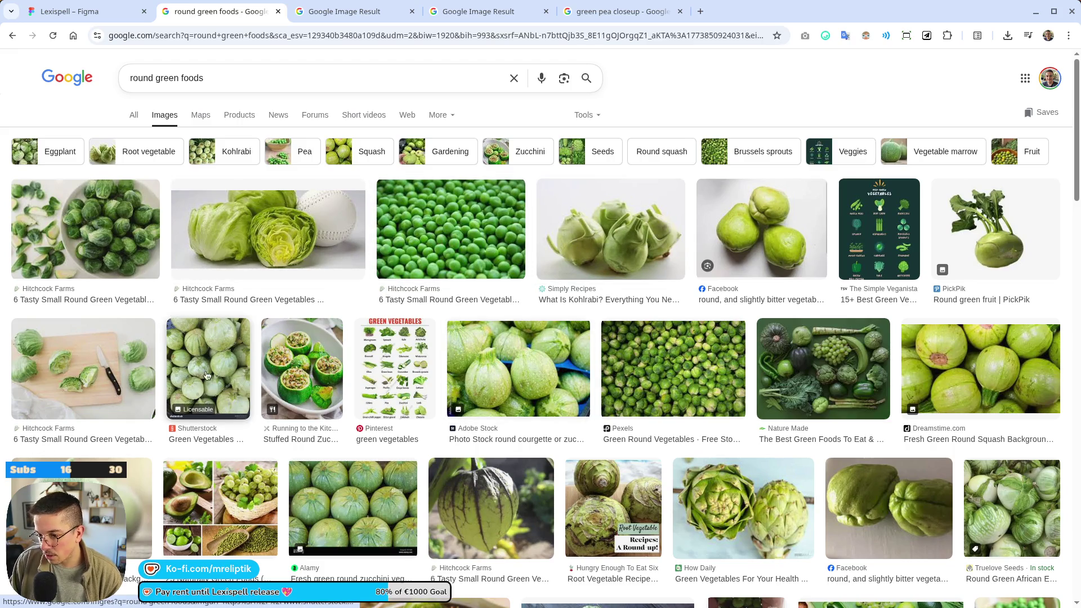
- Open a round green foods result in a background tab and scroll further down the results
middle_click(84, 226)
scroll(85, 237, "down", 4)
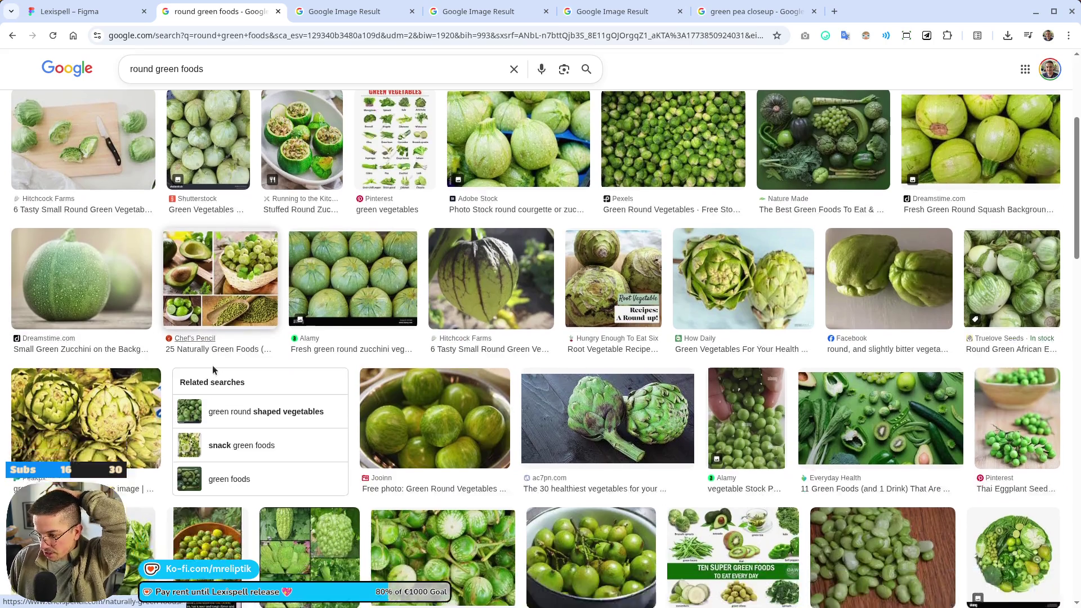
scroll(212, 369, "down", 3)
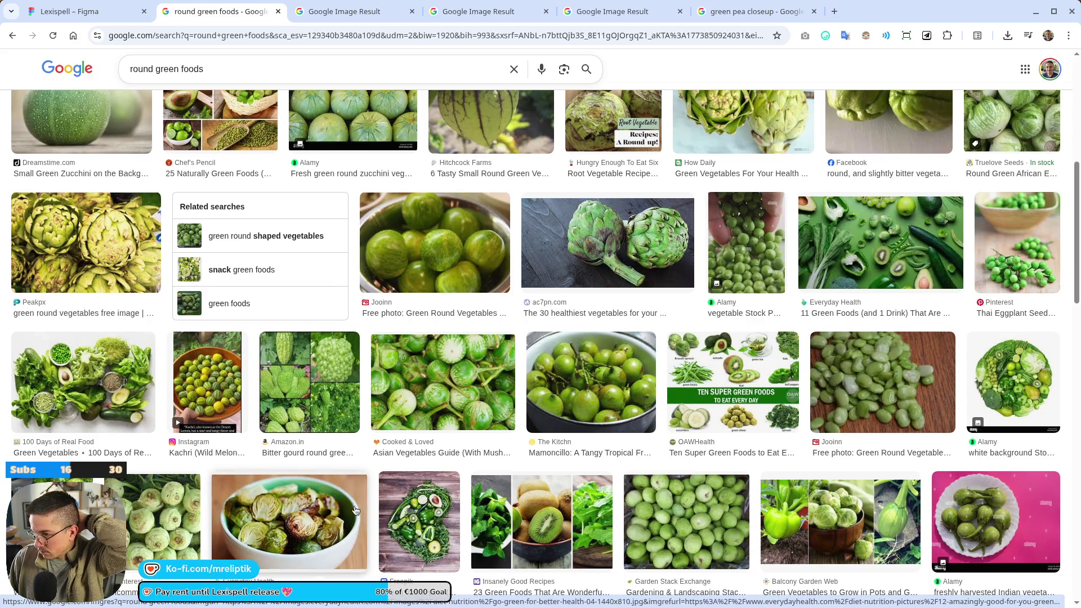
scroll(407, 269, "down", 3)
scroll(407, 269, "down", 5)
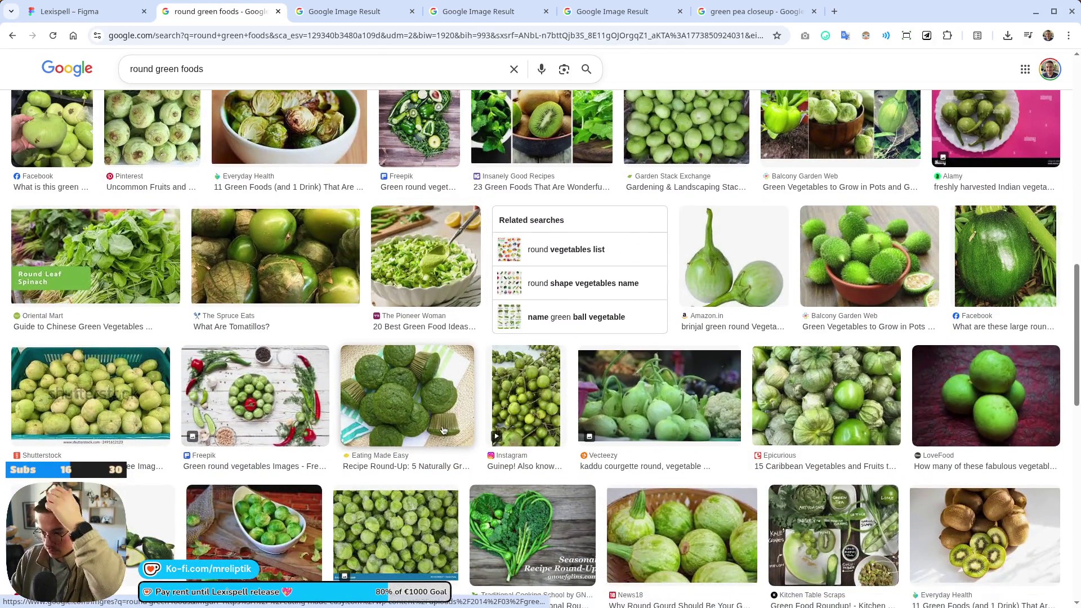
- Open the green muffins result in a background tab and keep scrolling through the results
middle_click(410, 391)
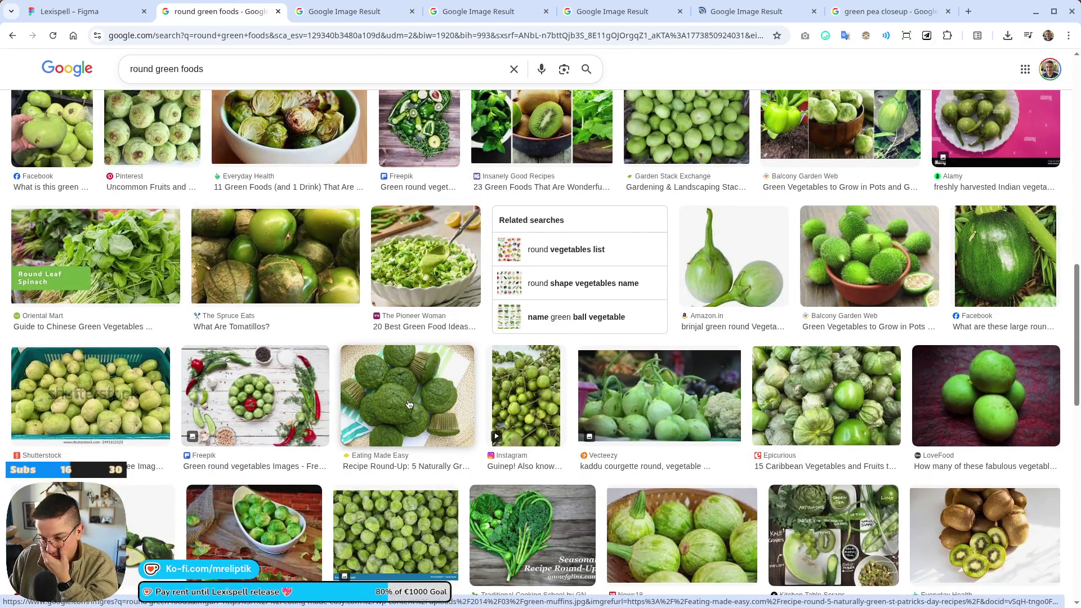
scroll(409, 408, "down", 4)
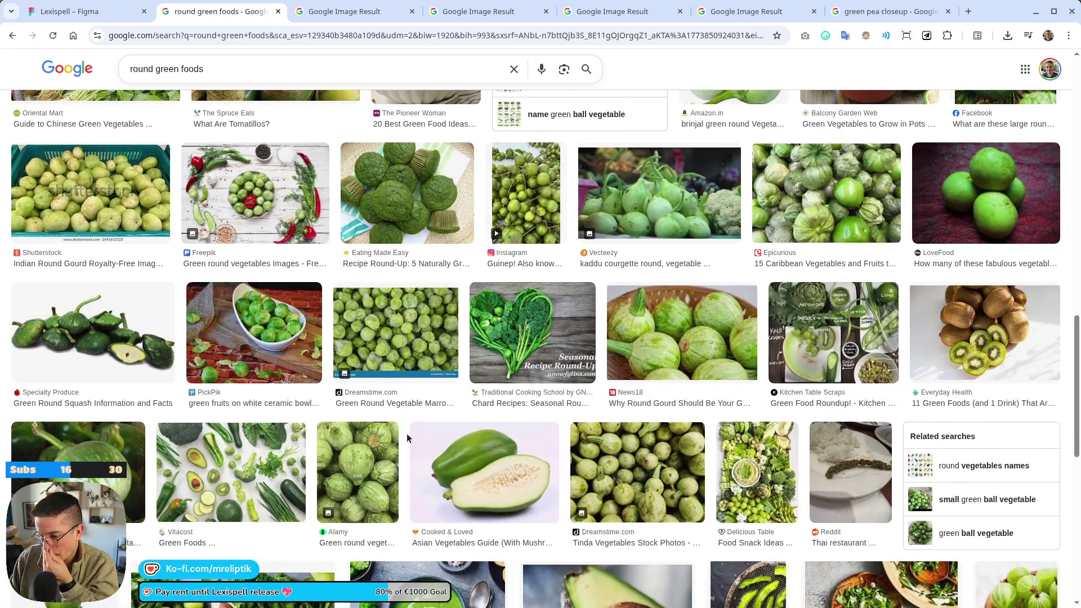
scroll(407, 434, "down", 4)
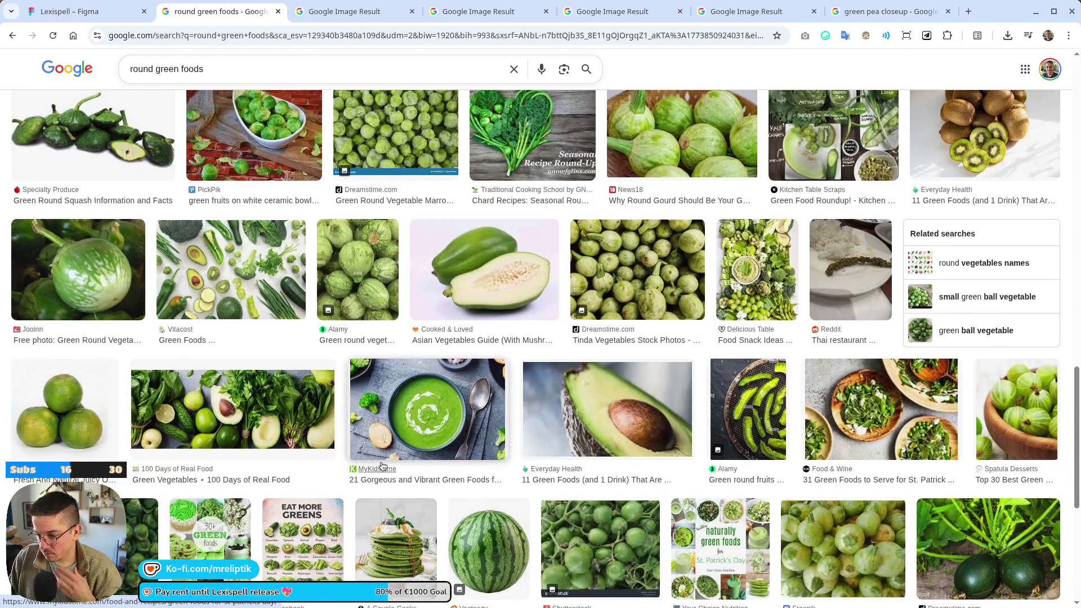
scroll(382, 466, "down", 1)
scroll(316, 349, "down", 2)
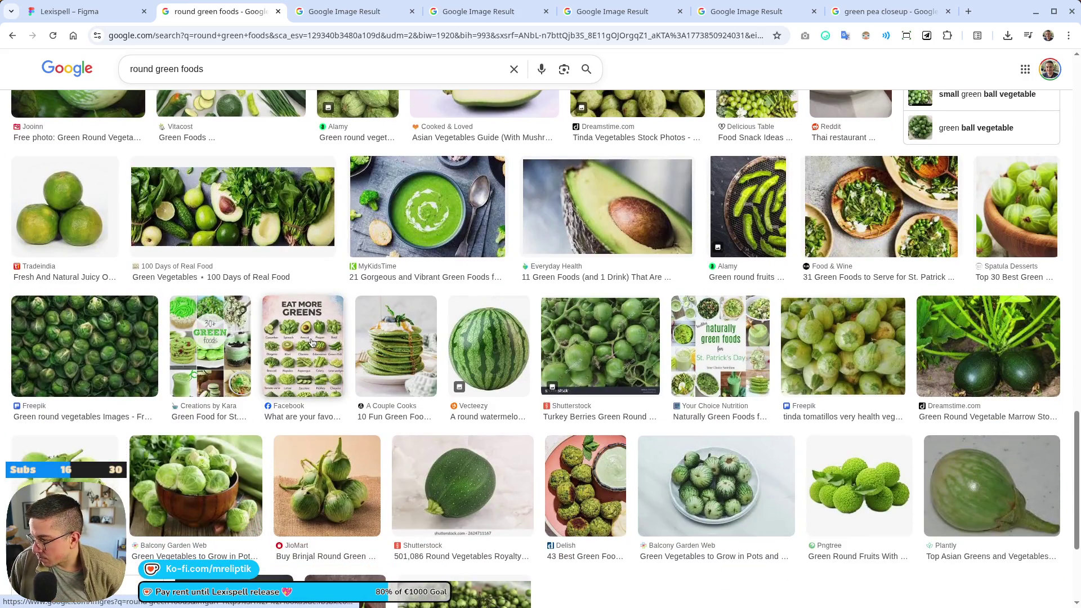
scroll(319, 373, "down", 4)
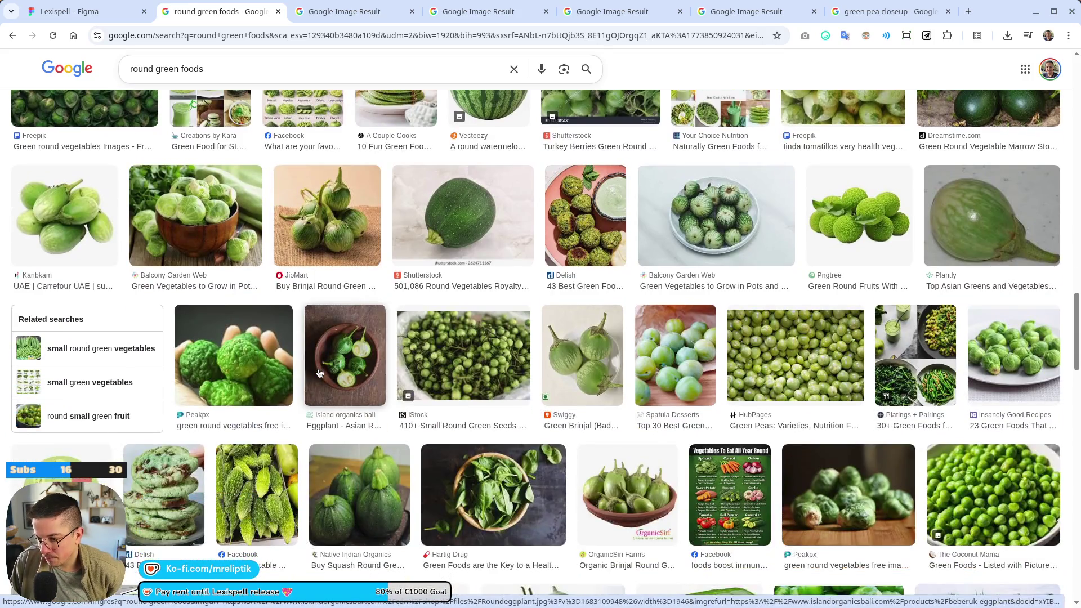
scroll(321, 373, "down", 2)
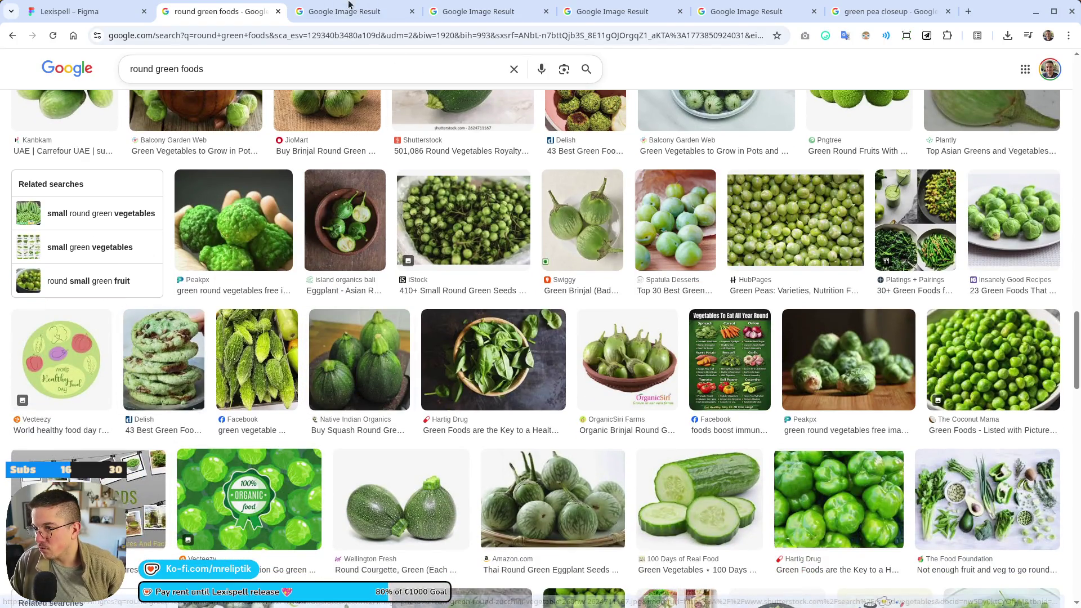
- Look through the sweet potato waffles, cucumber slice and Brussels sprouts result tabs
left_click(335, 11)
left_click(484, 6)
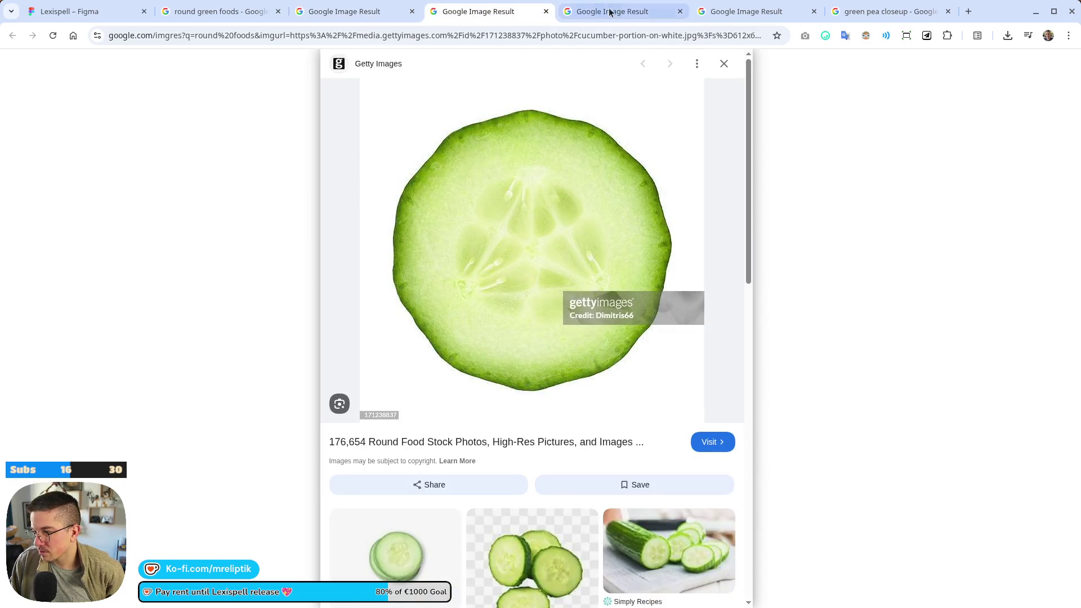
left_click(634, 12)
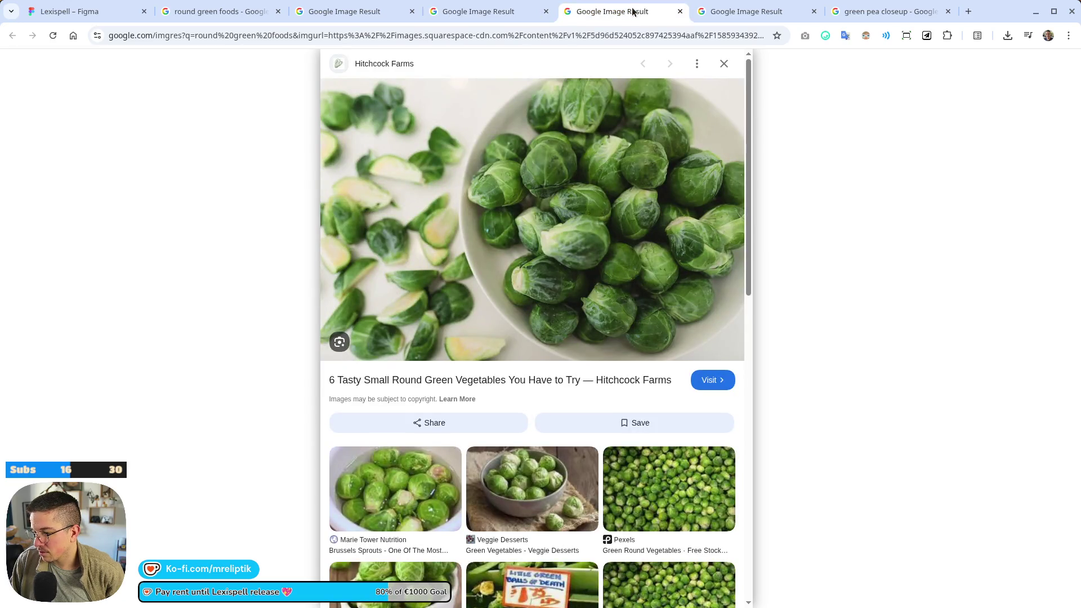
scroll(577, 276, "down", 3)
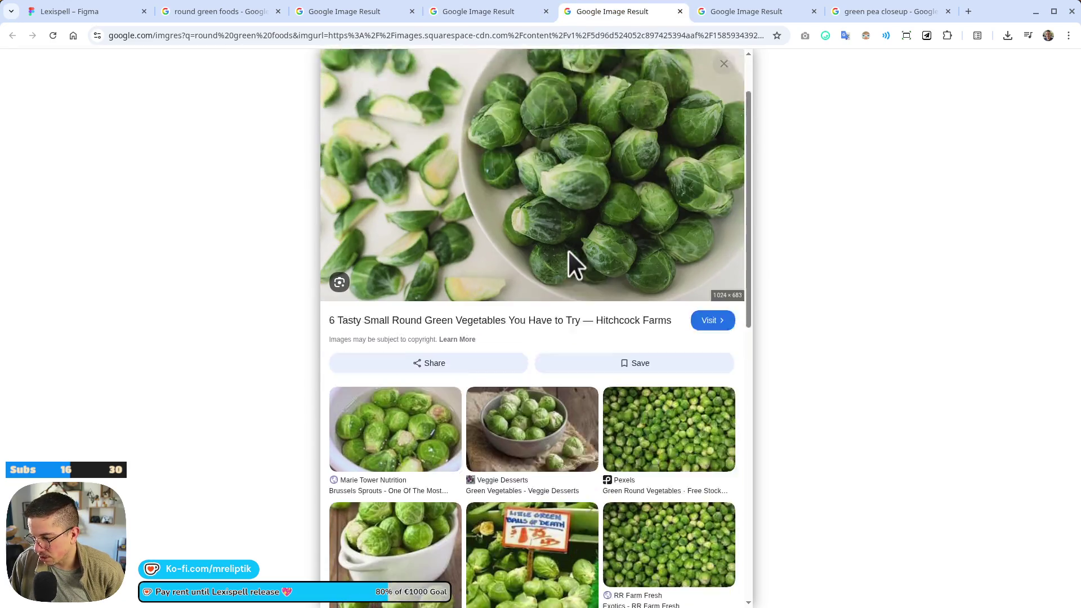
scroll(567, 229, "up", 3)
key("alt+Tab")
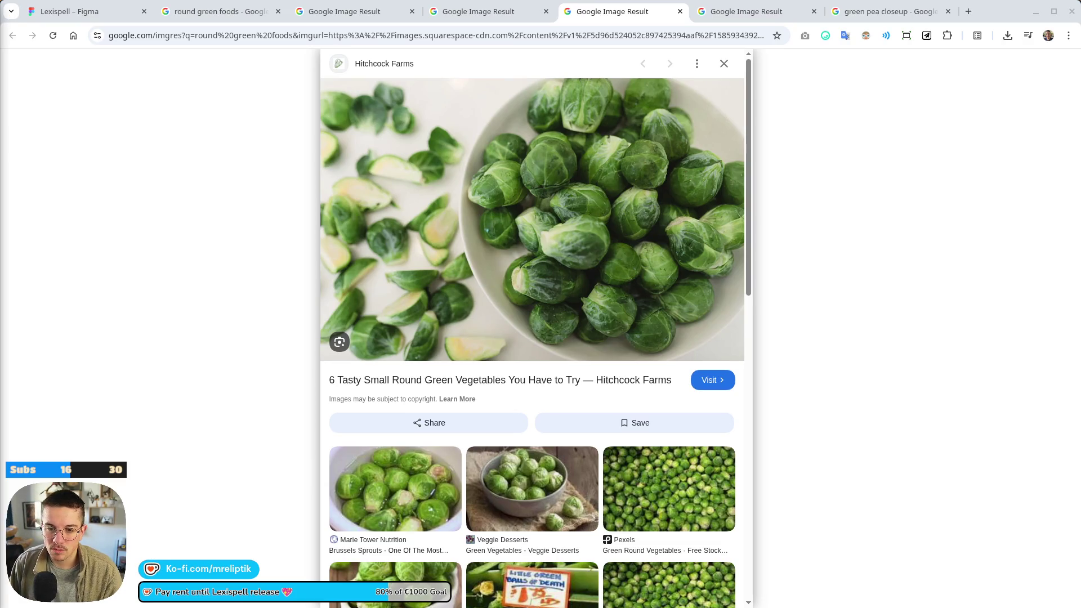
- In the waffles tab, search Google for 'brussel spreout'
left_click(309, 20)
left_click(276, 16)
left_click(298, 16)
left_click(262, 35)
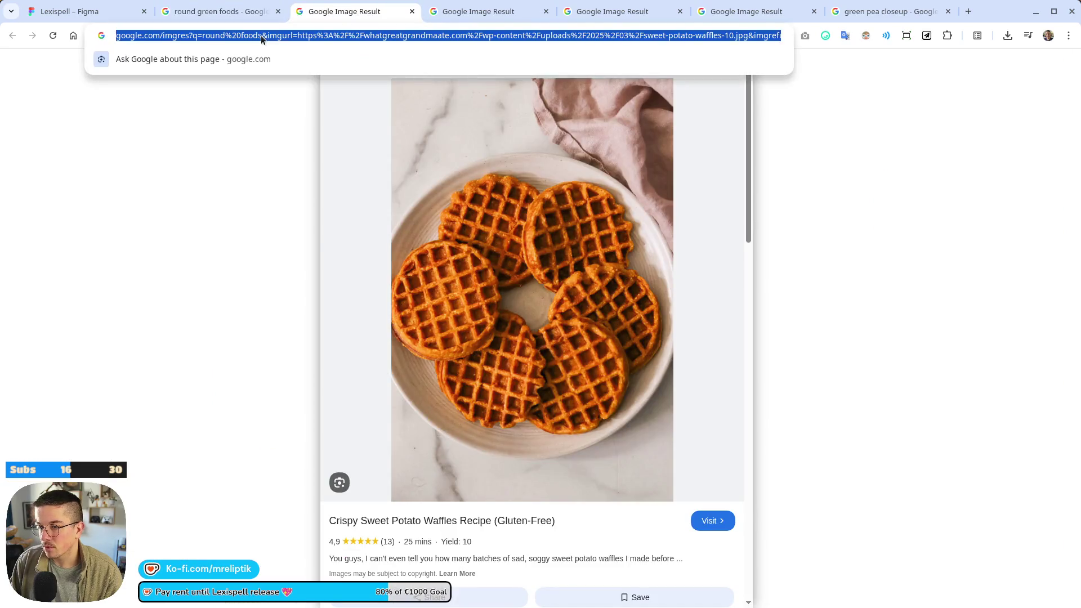
type("brussel spreout")
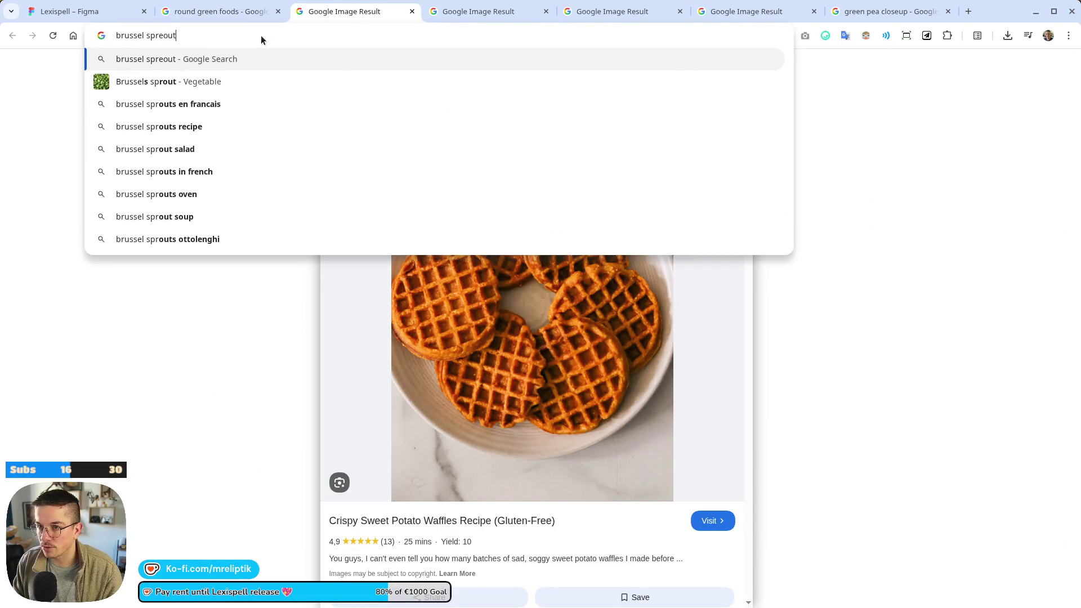
key("Return")
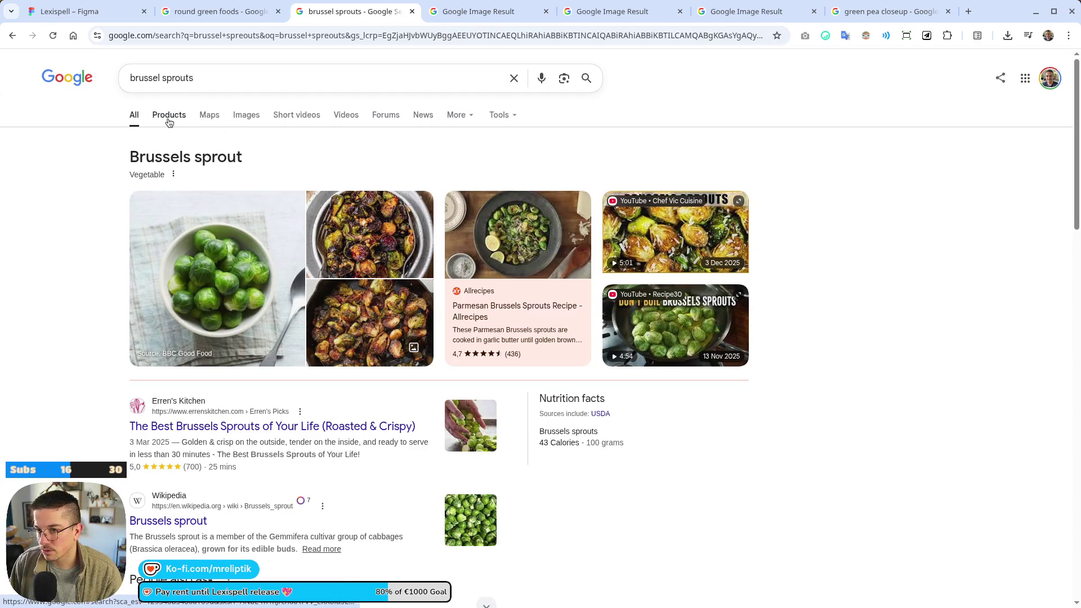
- Show image results for brussel sprouts and close the cucumber result tab
left_click(169, 119)
left_click(206, 117)
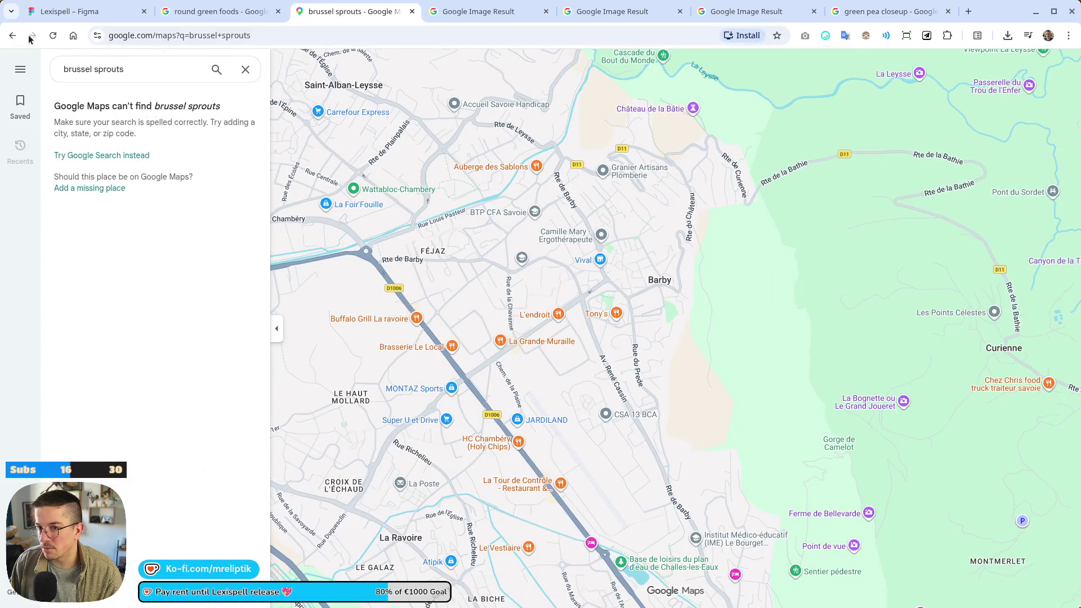
key("alt+Left")
left_click(242, 115)
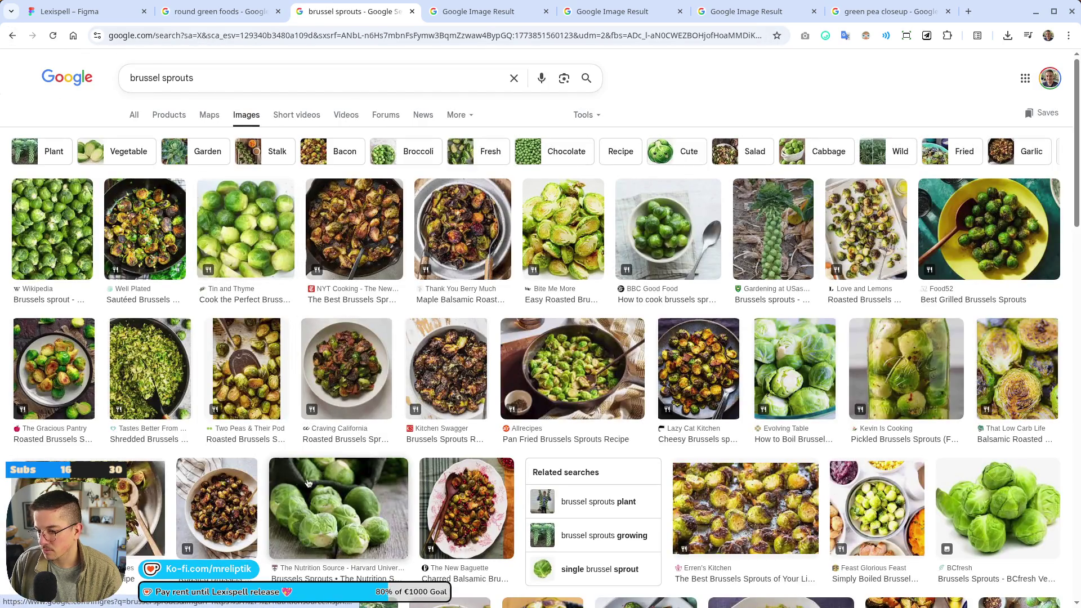
left_click(483, 11)
middle_click(504, 17)
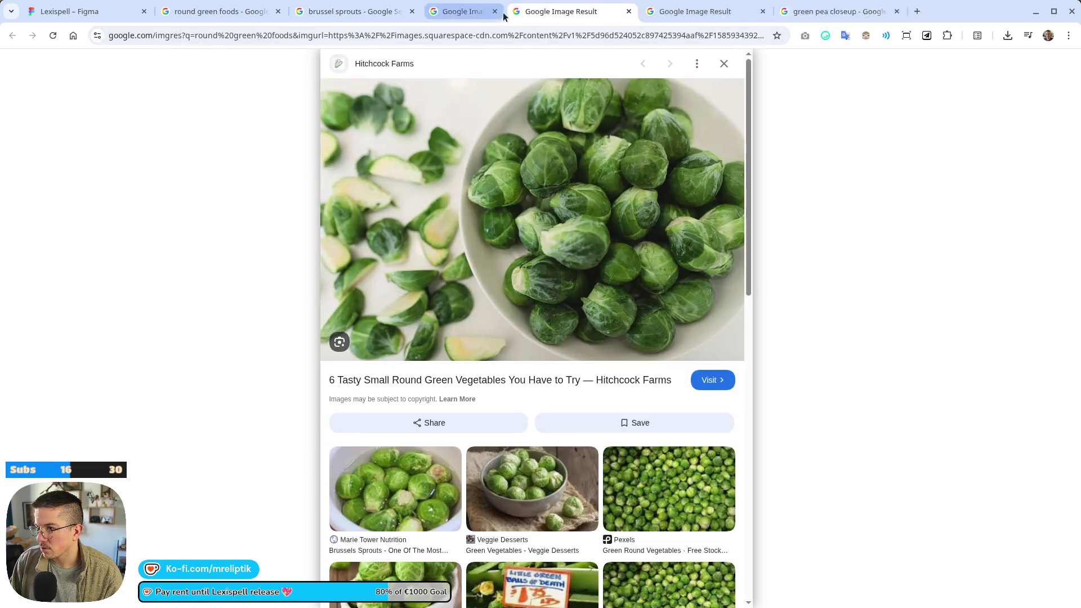
- Close the Hitchcock Farms sprouts tab and scroll through the green muffins results
middle_click(504, 16)
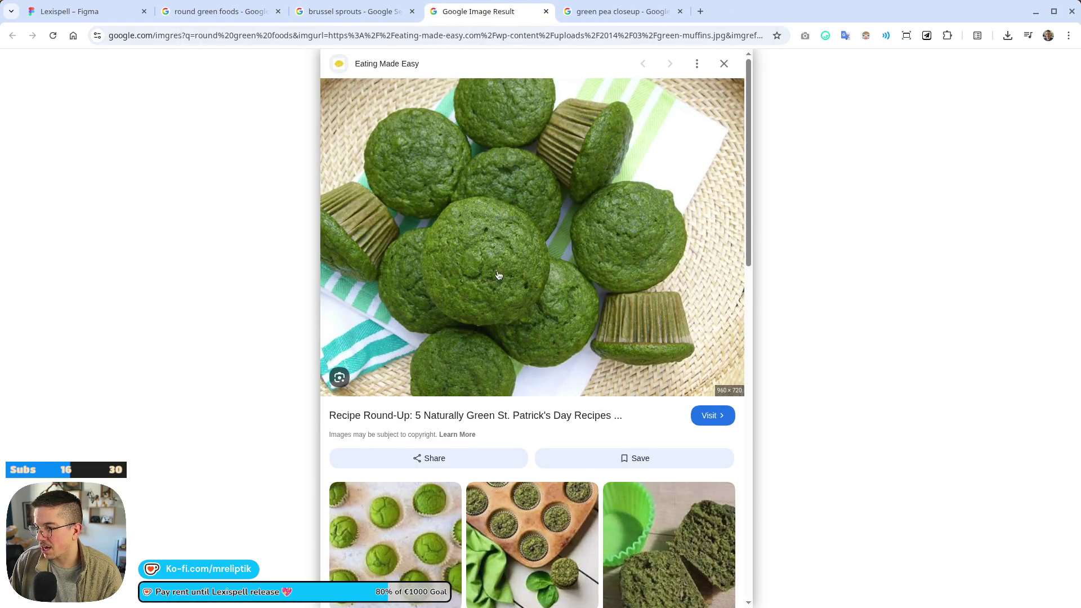
scroll(524, 273, "down", 3)
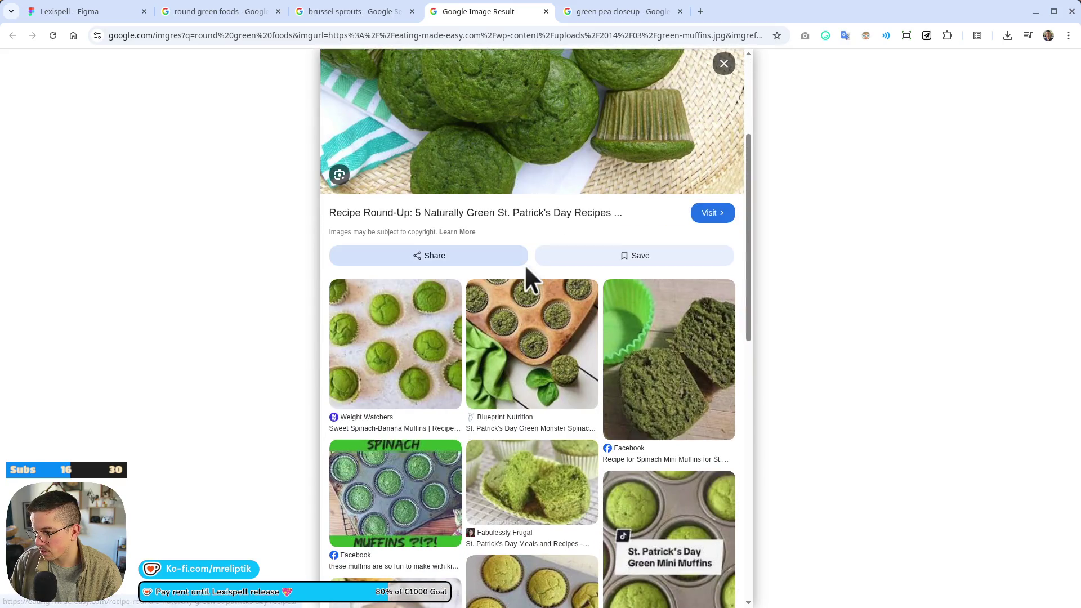
scroll(450, 338, "down", 3)
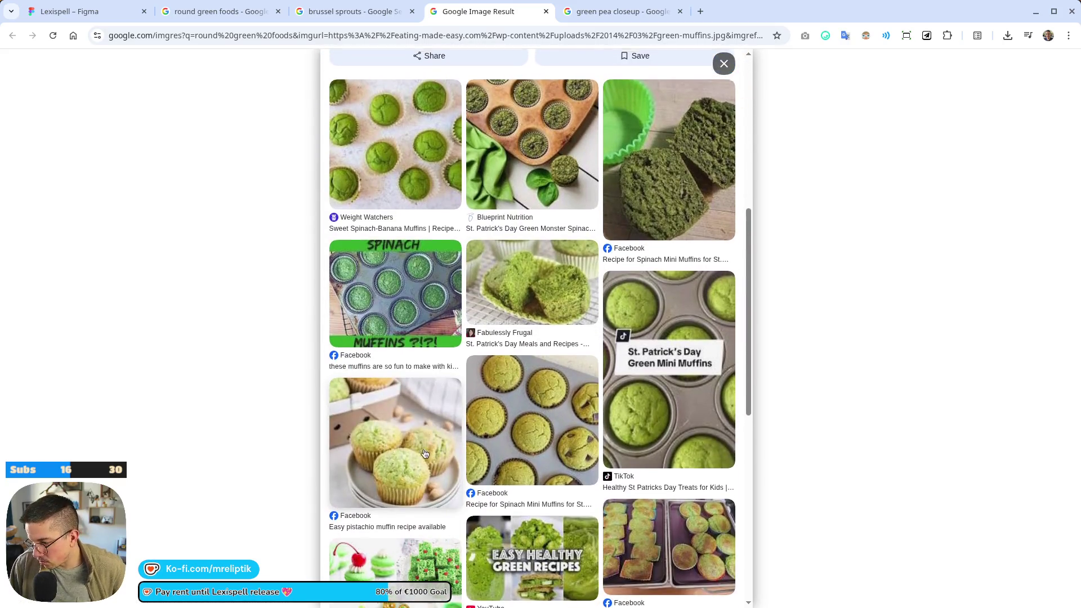
scroll(428, 411, "up", 3)
scroll(383, 340, "down", 1)
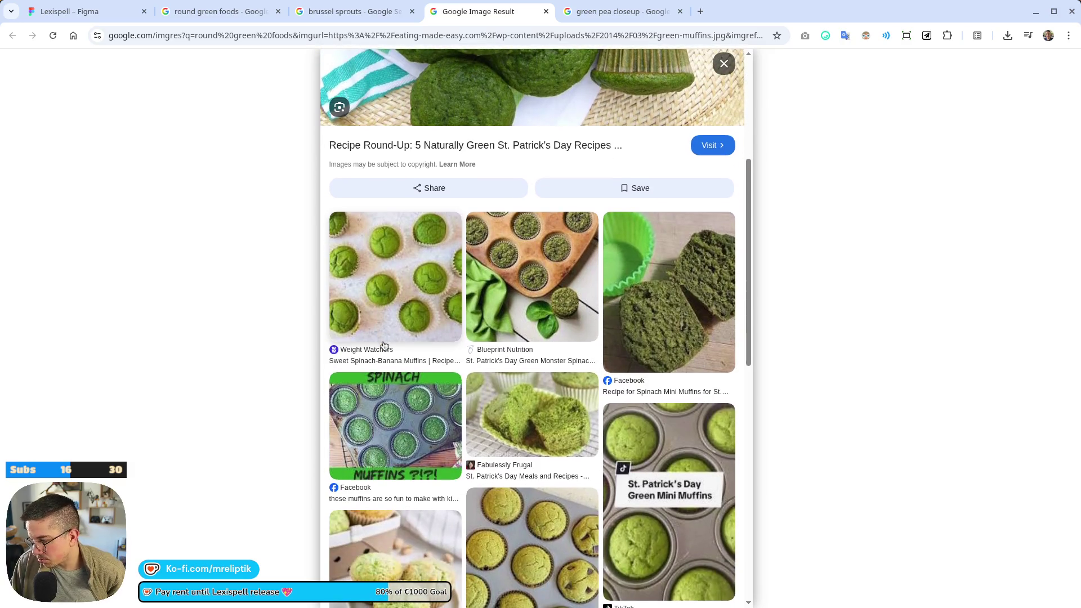
scroll(396, 274, "down", 3)
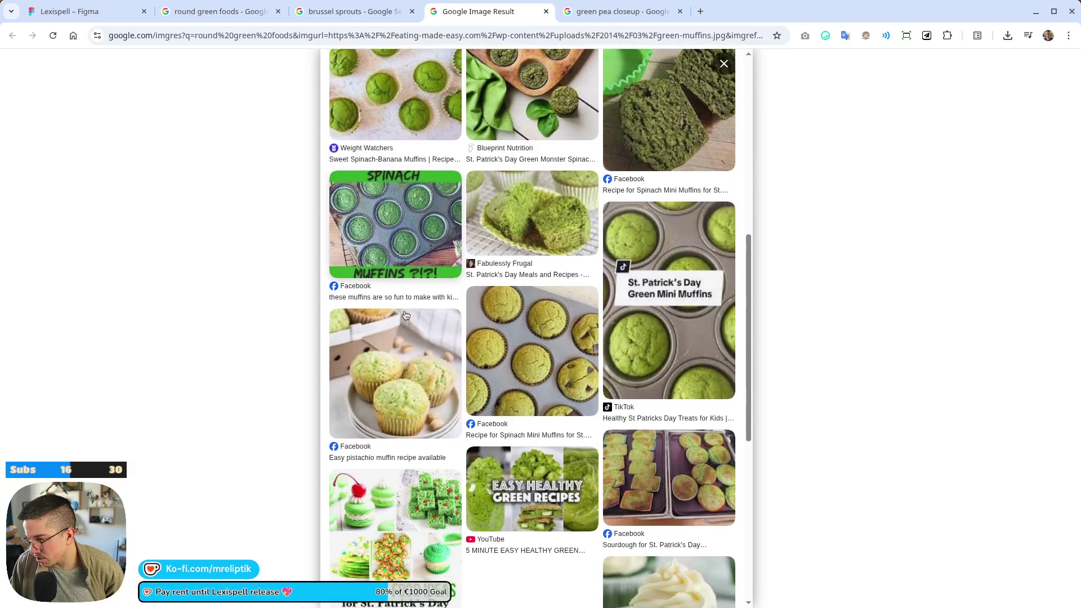
scroll(641, 419, "down", 4)
scroll(605, 395, "up", 10)
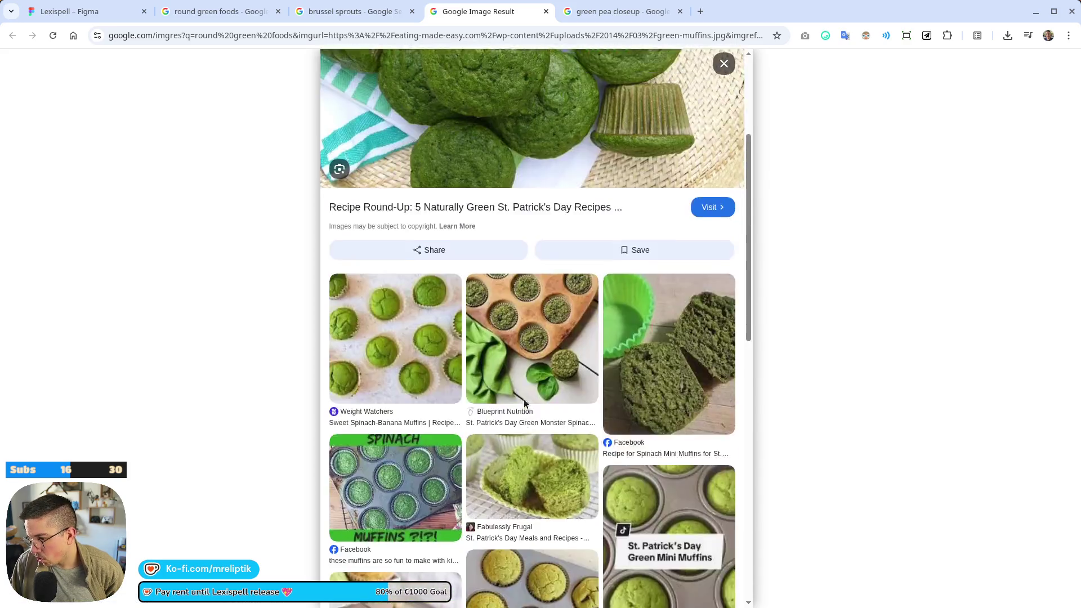
- Copy the green muffins photo and paste it onto the Lexispell Figma canvas
right_click(483, 229)
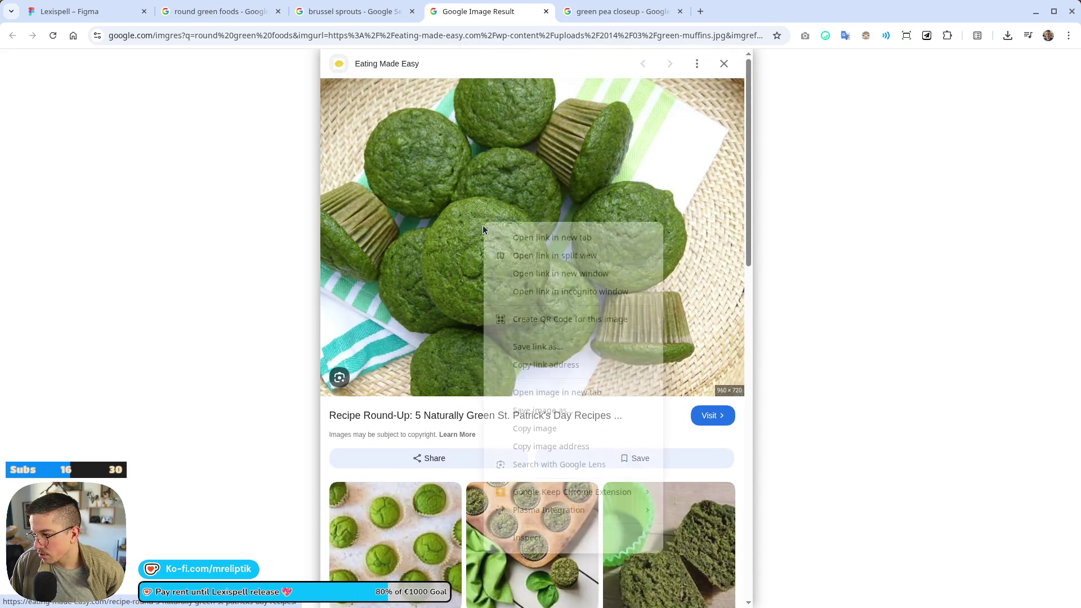
left_click(535, 428)
left_click(85, 15)
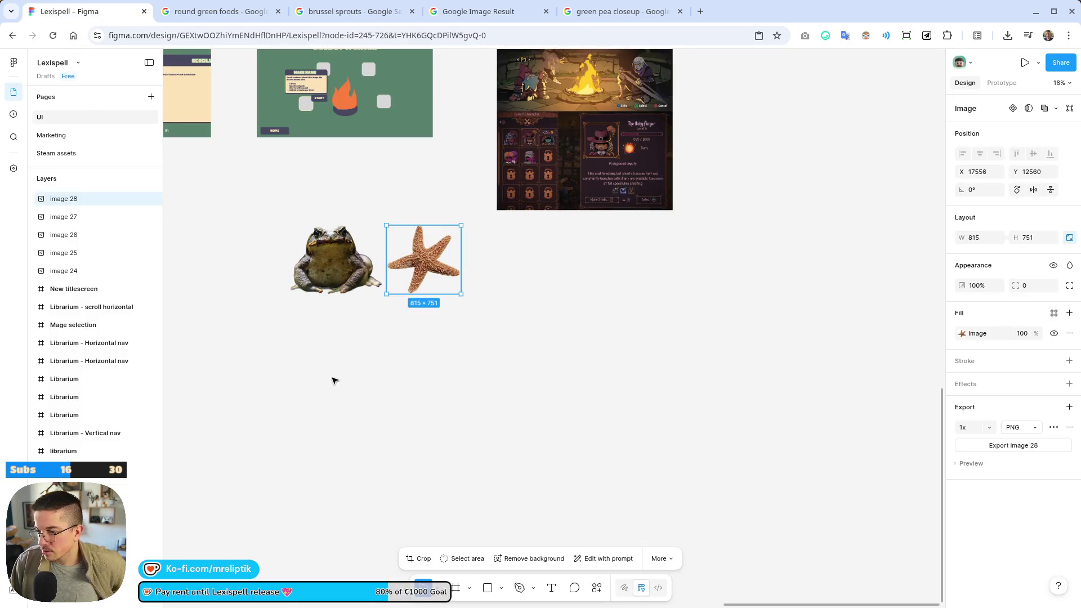
key("ctrl+v")
- Close the brussel sprouts and green pea tabs, view the spinach-banana muffins image, then return to Figma
left_click(418, 16)
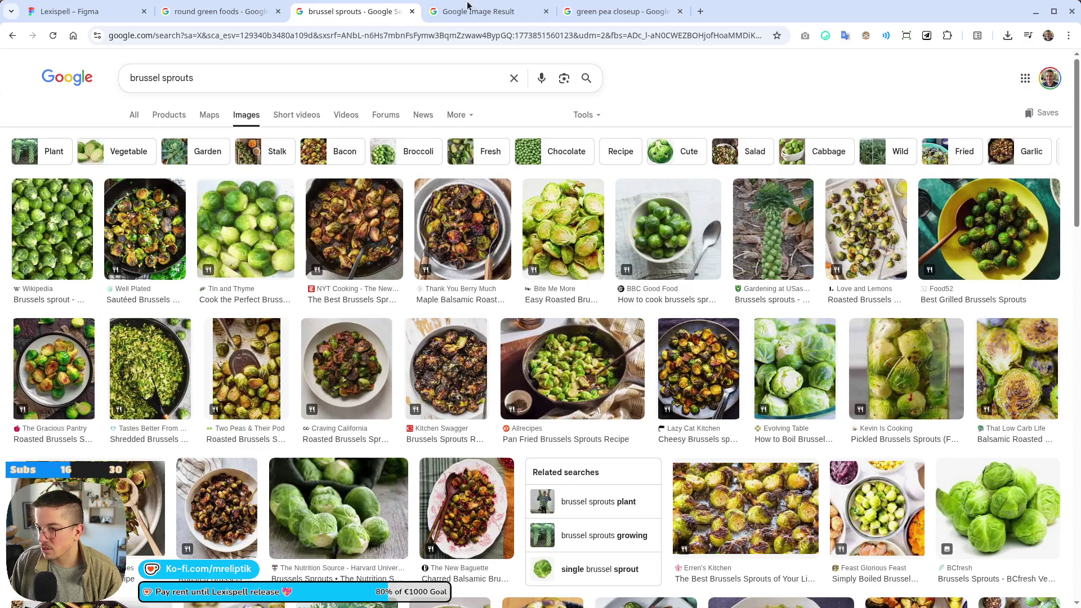
key("ctrl+w")
left_click(482, 11)
key("ctrl+w")
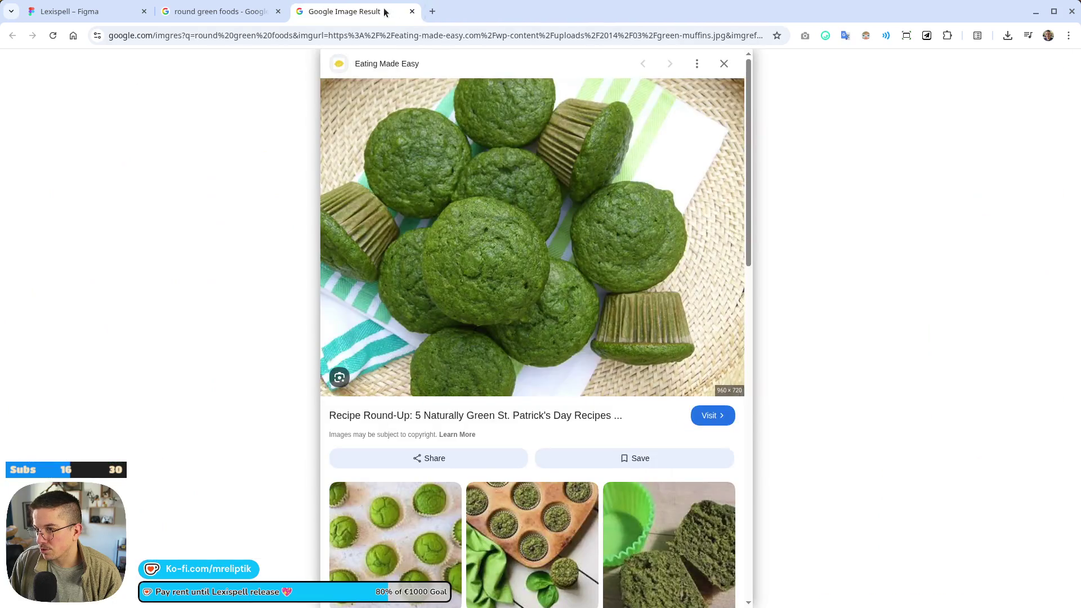
scroll(410, 296, "down", 5)
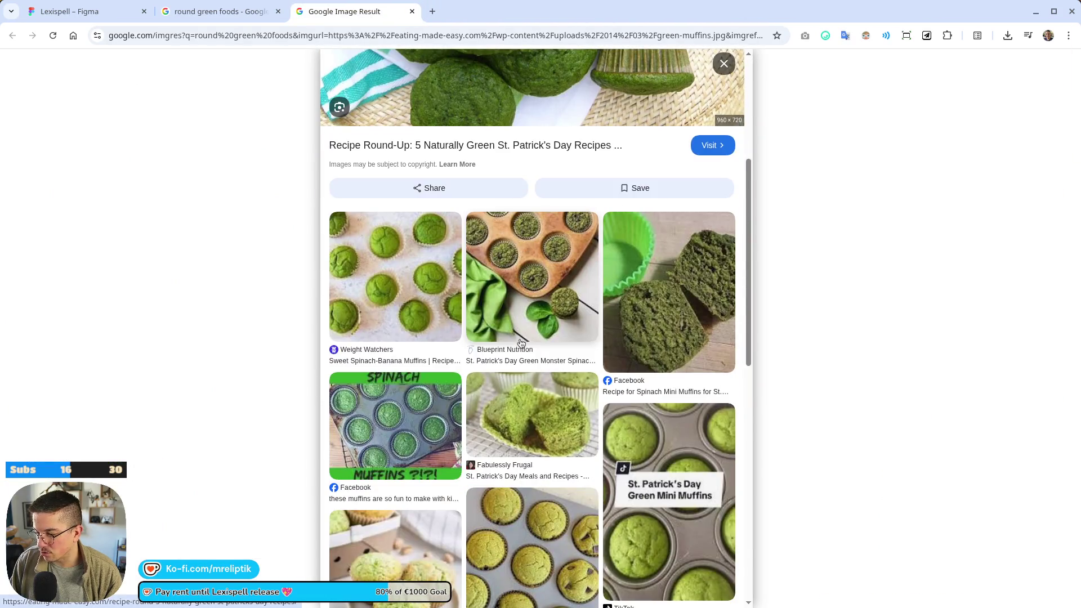
left_click(410, 296)
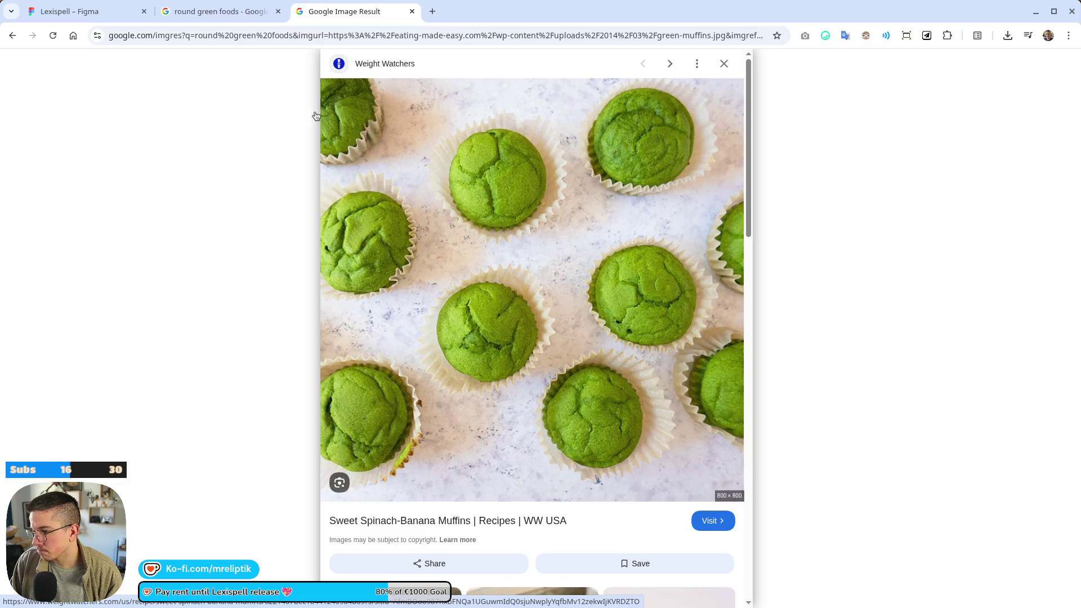
left_click(226, 12)
left_click(93, 13)
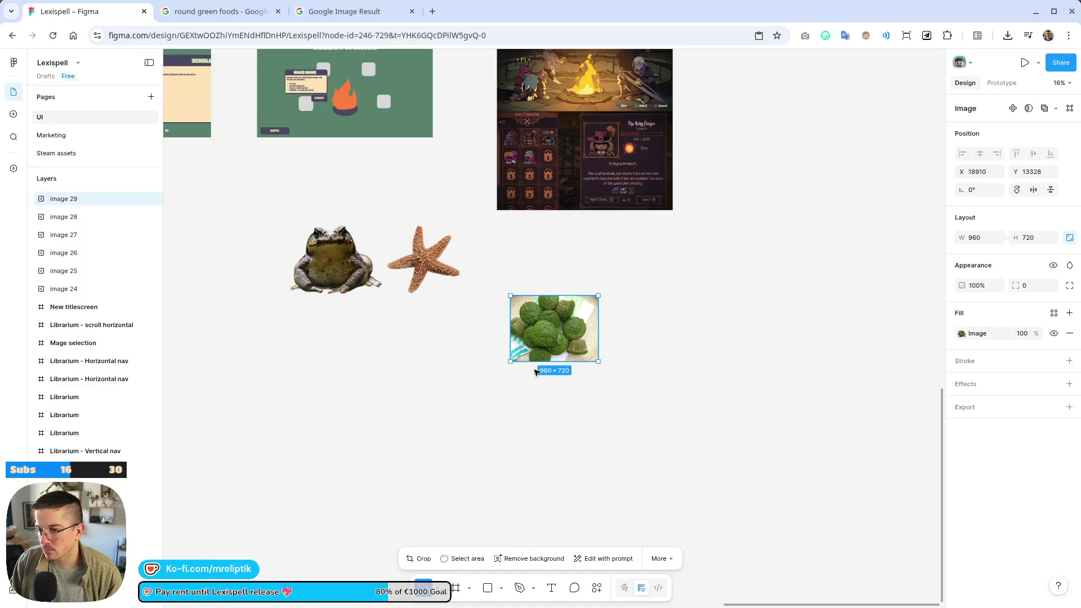
- Move the muffin photo below the toad and starfish on the canvas
scroll(557, 329, "up", 3)
scroll(552, 416, "up", 3)
scroll(552, 416, "down", 3)
left_click_drag(559, 413, 421, 419)
scroll(421, 419, "up", 5)
scroll(469, 376, "down", 2)
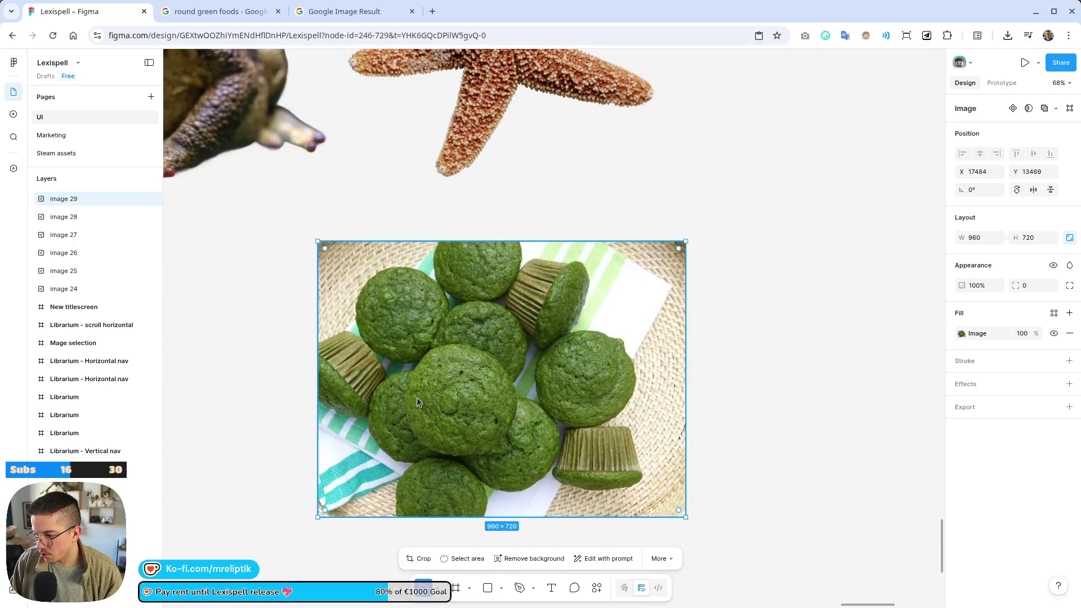
- Trace around the central muffin with Select area, redoing a rough first outline, and isolate it
left_click(466, 558)
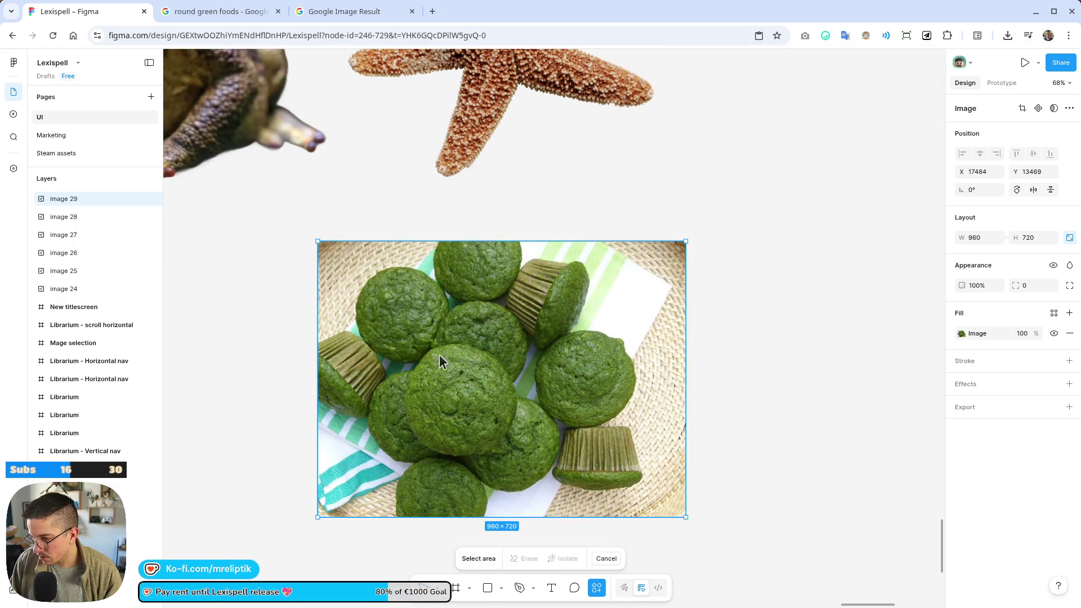
scroll(439, 354, "up", 5)
scroll(427, 300, "down", 4)
scroll(425, 186, "down", 2)
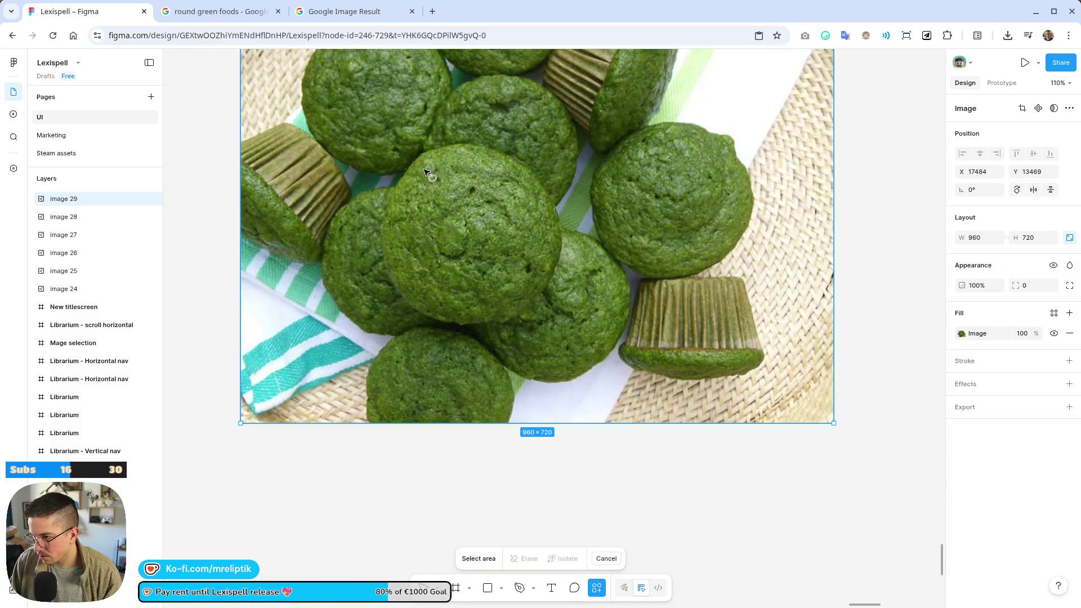
mouse_move(432, 140)
left_mouse_down()
mouse_move(369, 293)
mouse_move(574, 307)
mouse_move(505, 141)
left_mouse_up()
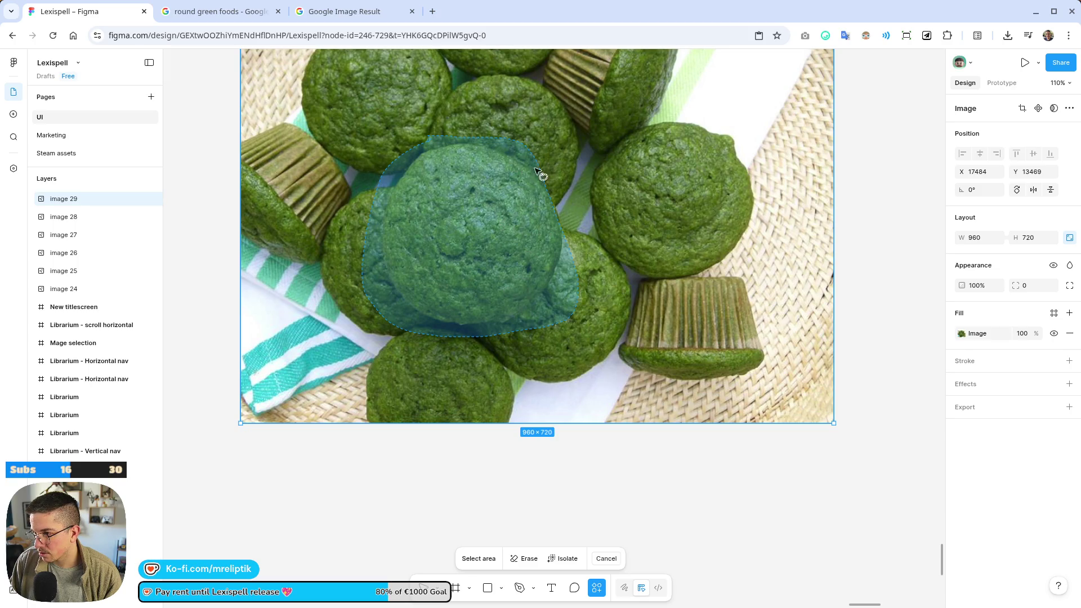
left_click(606, 559)
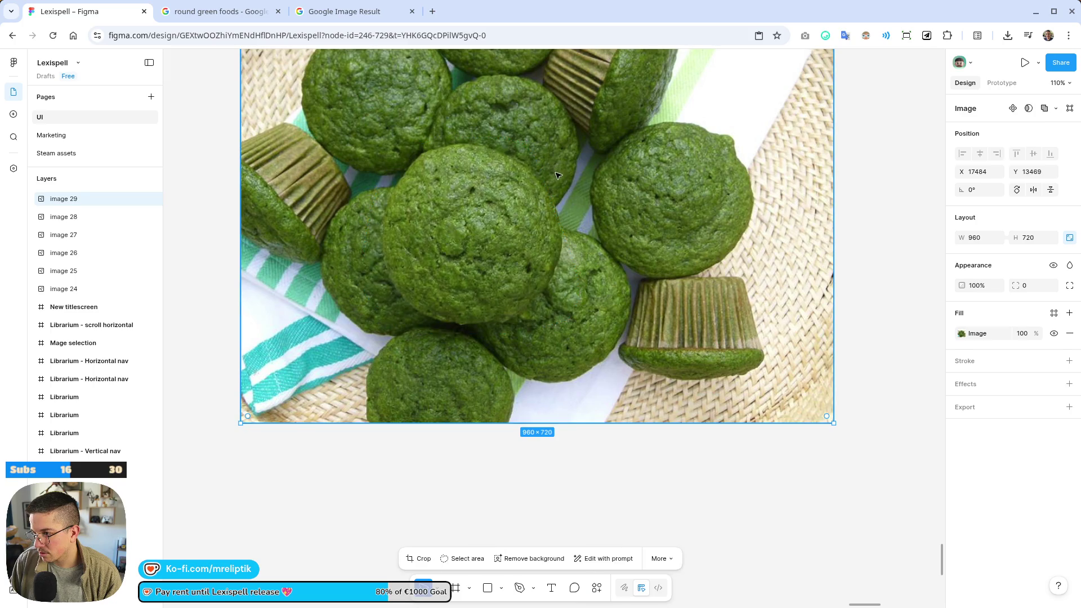
left_click(458, 559)
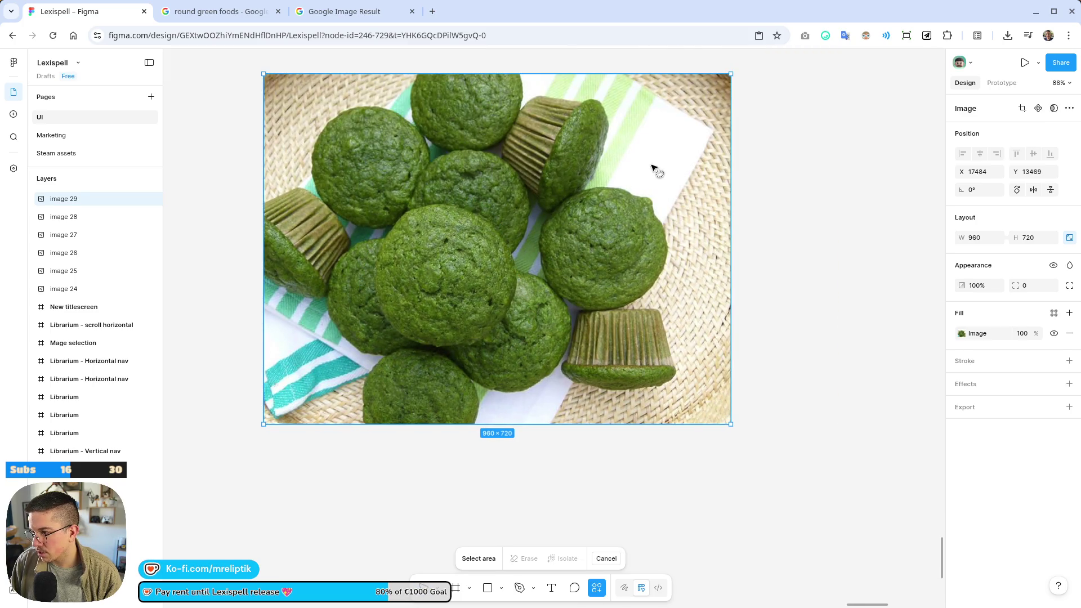
scroll(479, 206, "up", 2)
mouse_move(527, 226)
left_mouse_down()
mouse_move(393, 202)
mouse_move(343, 347)
mouse_move(504, 410)
mouse_move(538, 241)
left_mouse_up()
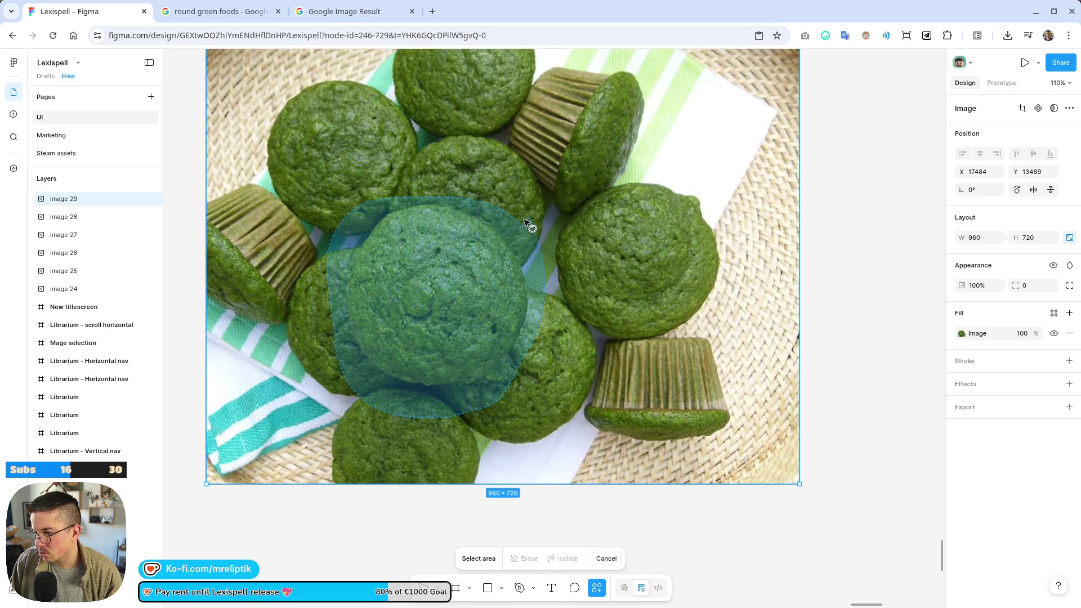
left_click(563, 559)
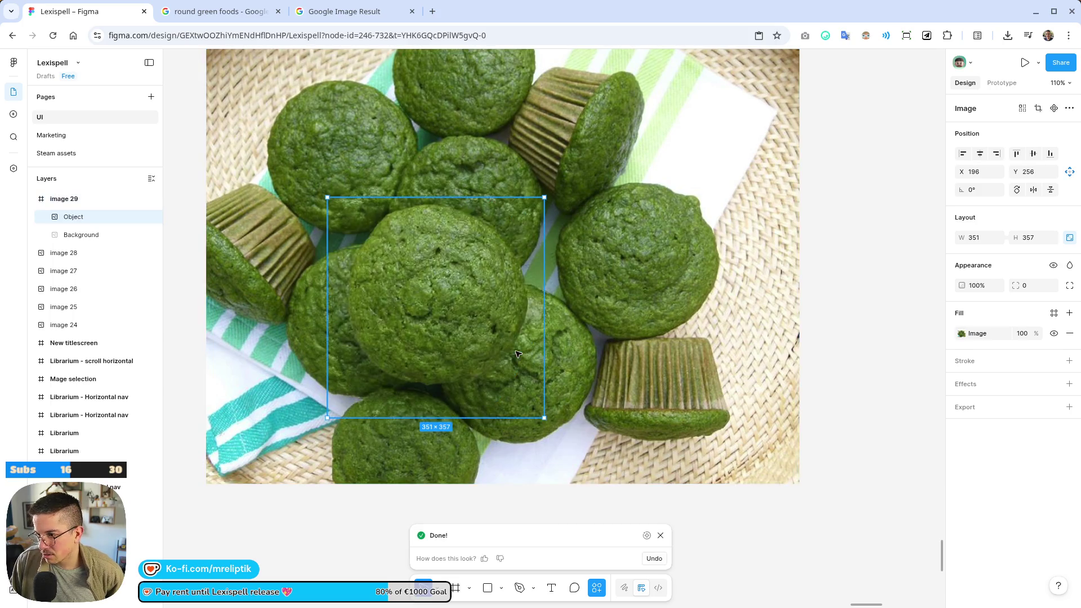
- Drag the isolated muffin Object left of the photo and select the image 29 frame
scroll(471, 304, "down", 5)
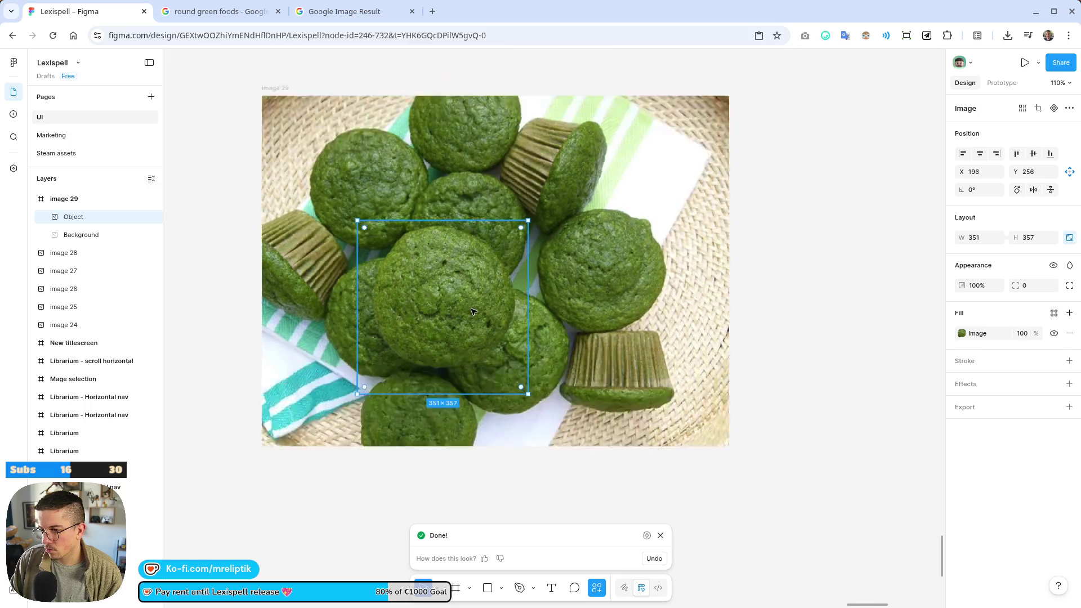
left_click_drag(478, 317, 288, 297)
scroll(218, 273, "up", 5)
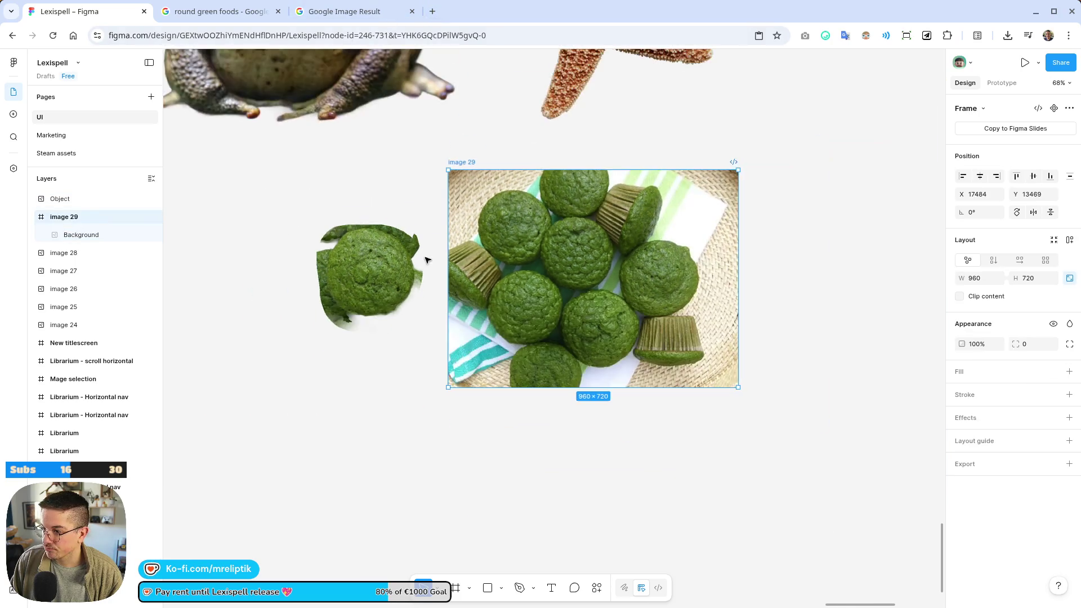
left_click(64, 217)
scroll(508, 260, "down", 5)
- Load photopea.com in a new tab, launch the editor and open New Project settings
left_click(432, 11)
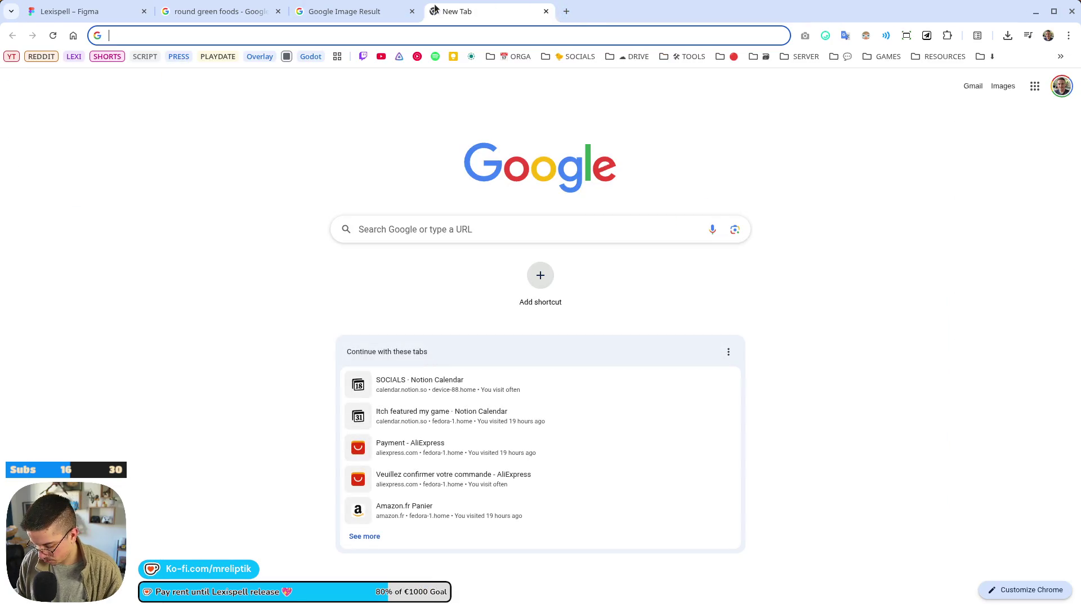
type("photopea.com")
key("Return")
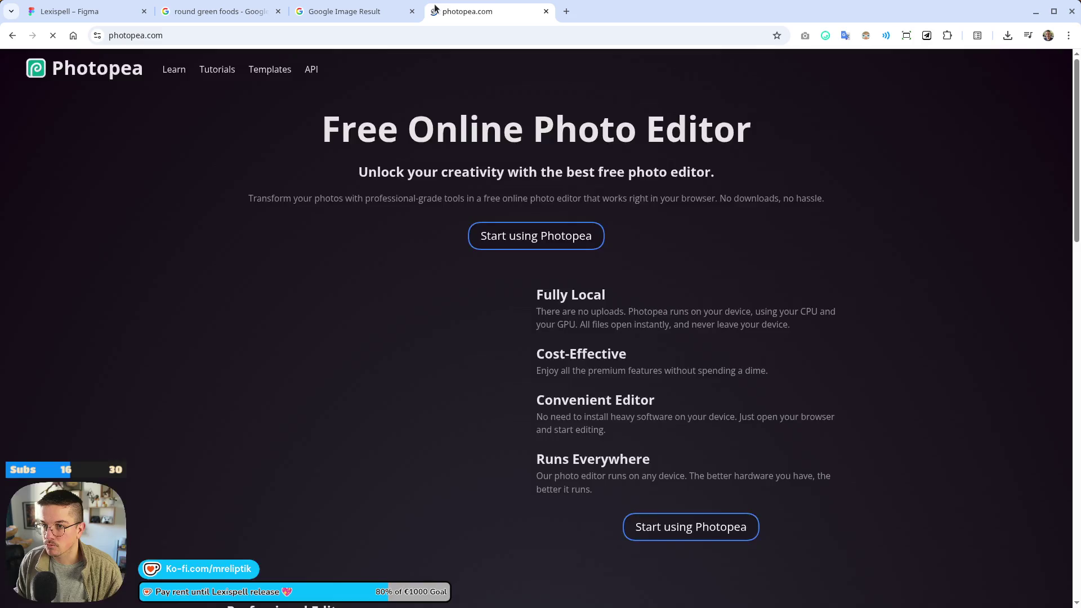
left_click(518, 239)
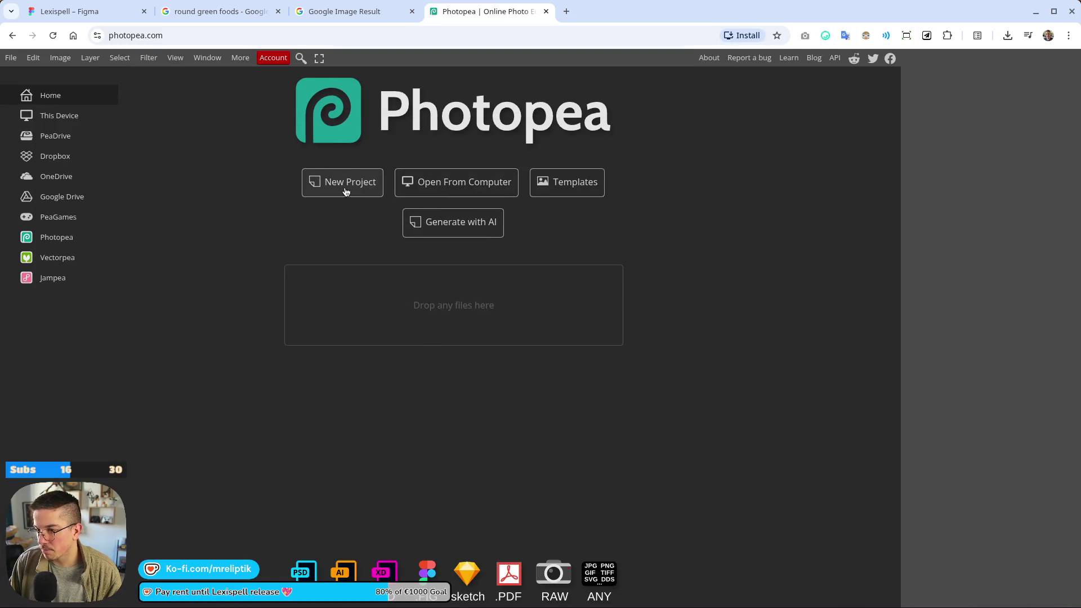
left_click(345, 191)
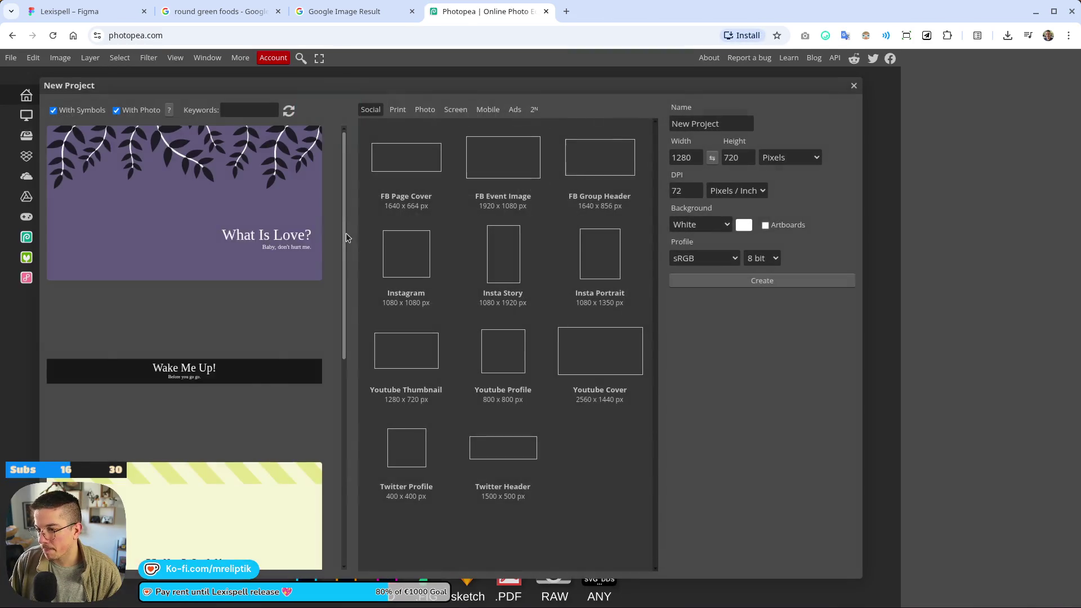
key("Escape")
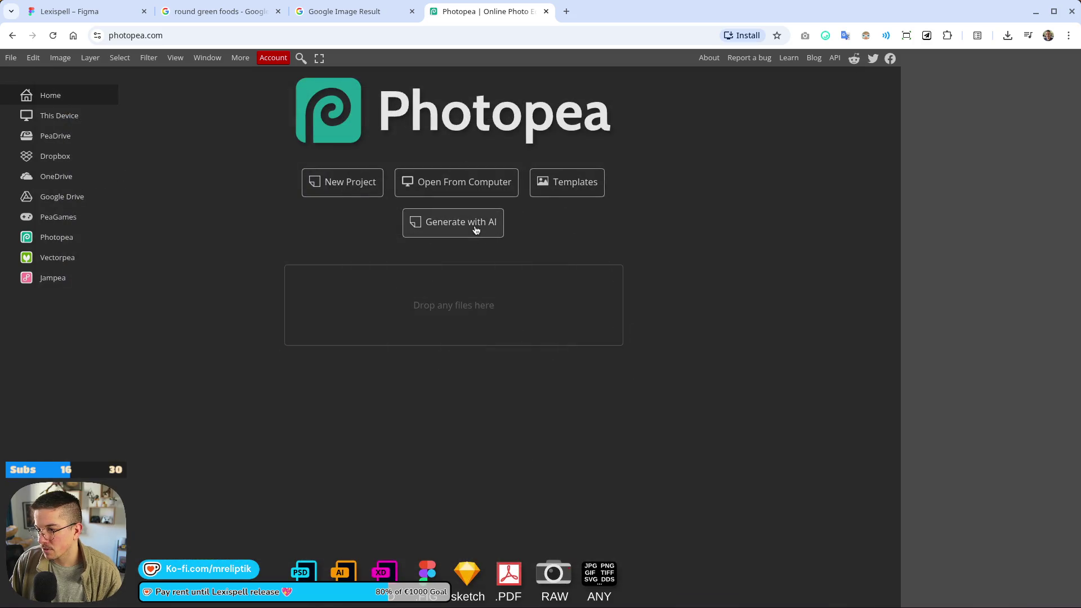
left_click(338, 191)
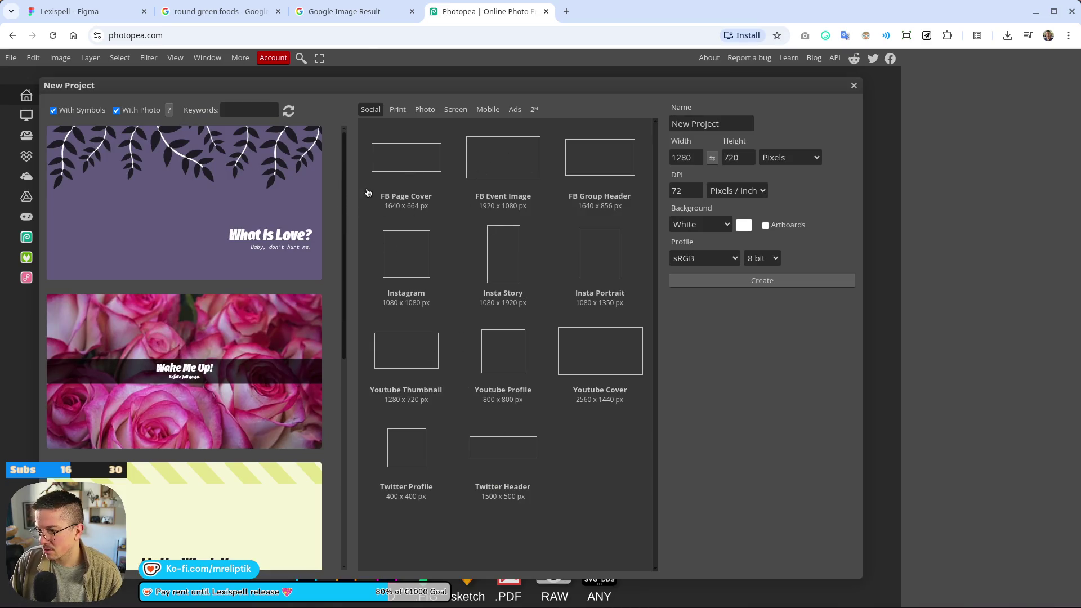
- Back in Figma, select the background photo inside image 29 and check its actions menu
left_click(333, 11)
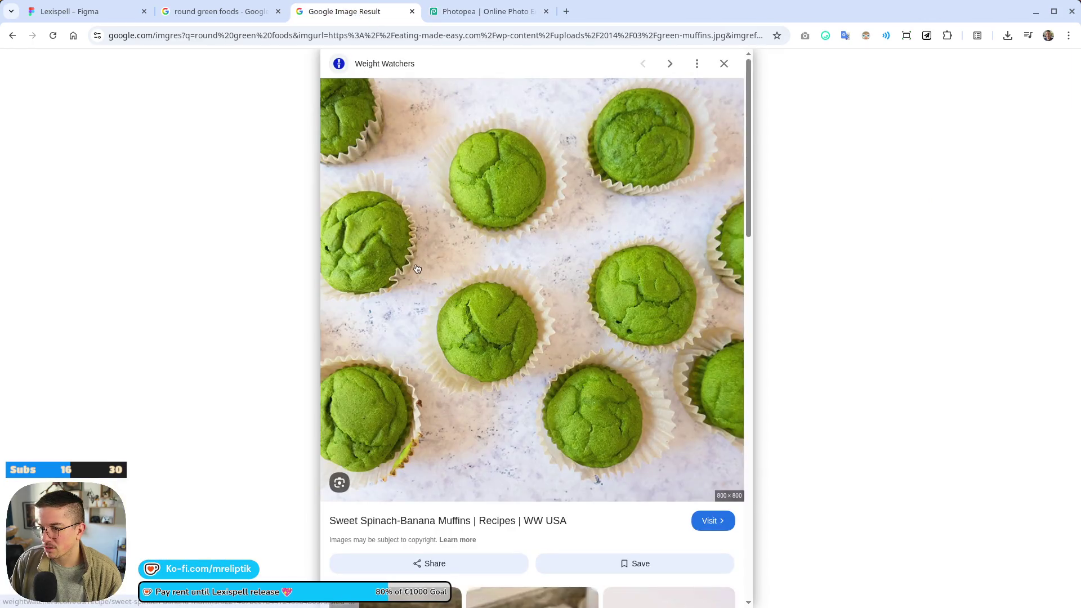
left_click(234, 11)
left_click(85, 11)
left_click(552, 206)
right_click(552, 204)
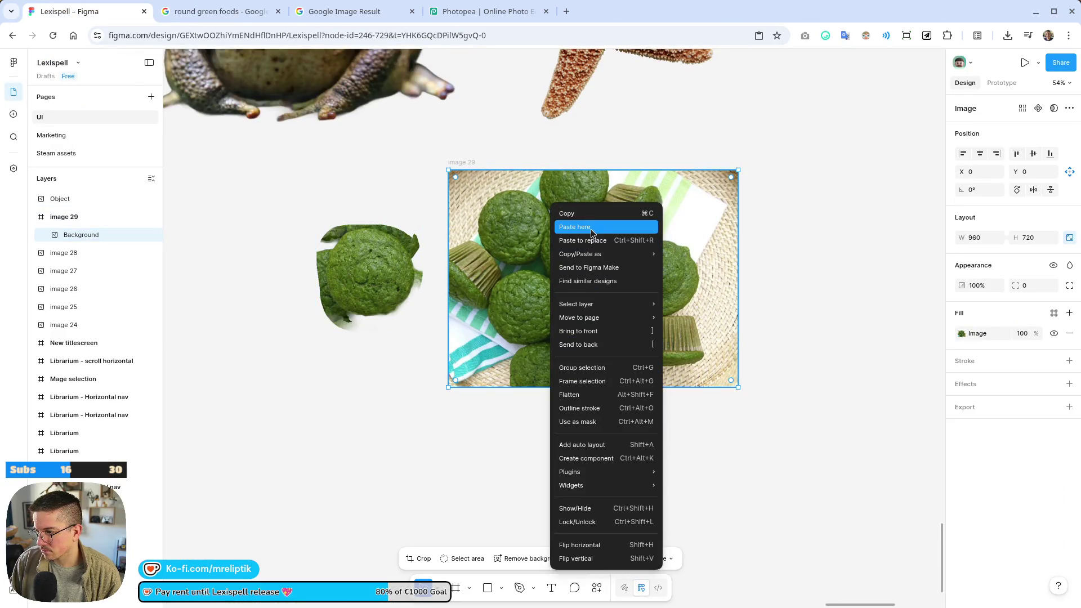
left_click(586, 213)
- In Photopea, create a blank document with the FB Event Image 1920×1080 preset
left_click(487, 11)
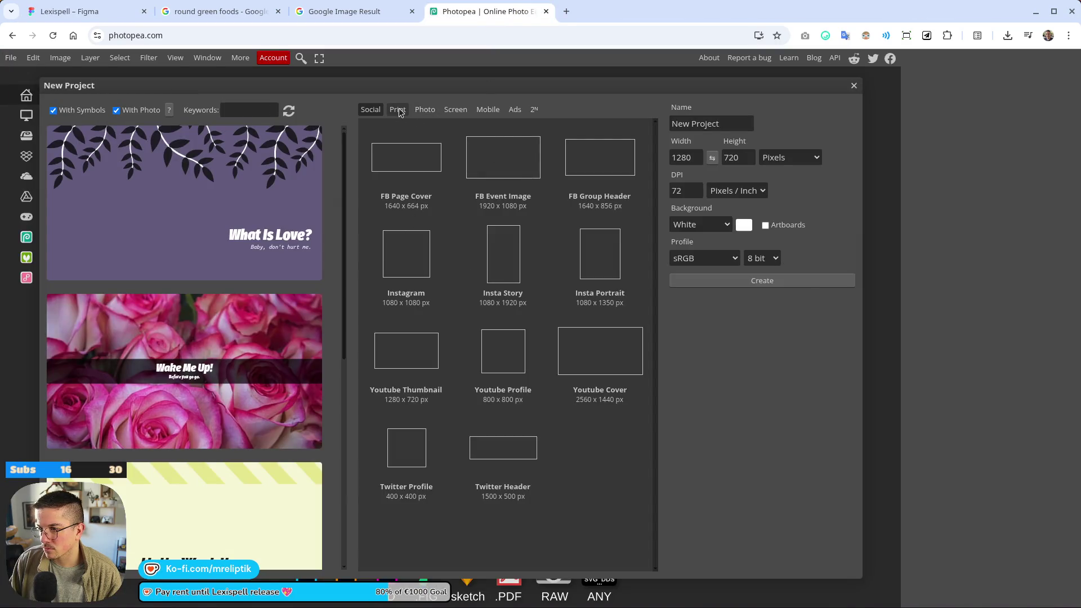
left_click(506, 166)
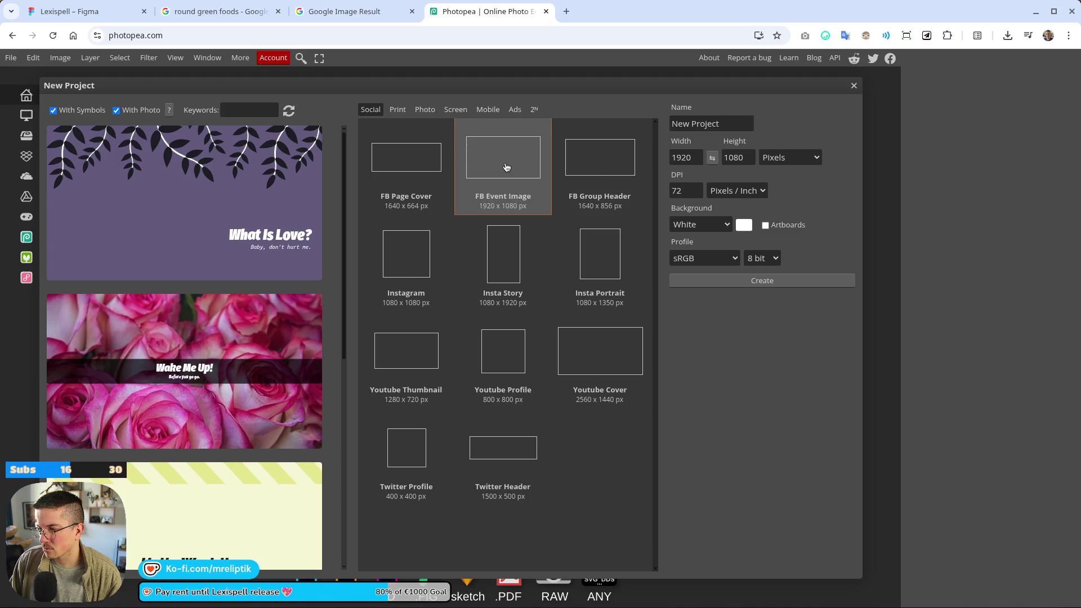
double_click(506, 167)
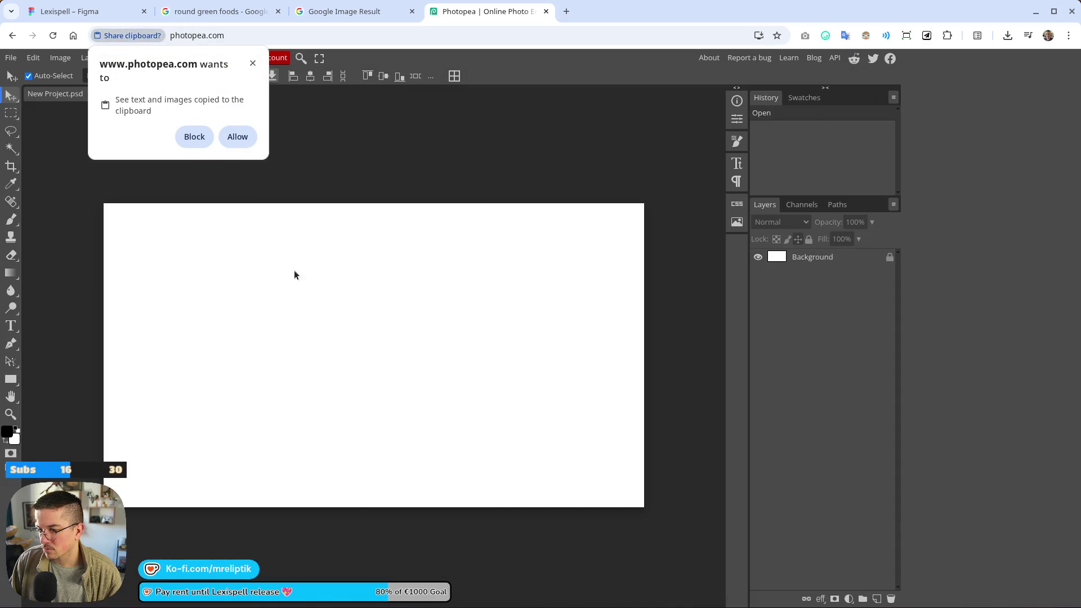
- Allow Photopea to read the clipboard and glance at the muffin image result
left_click(237, 137)
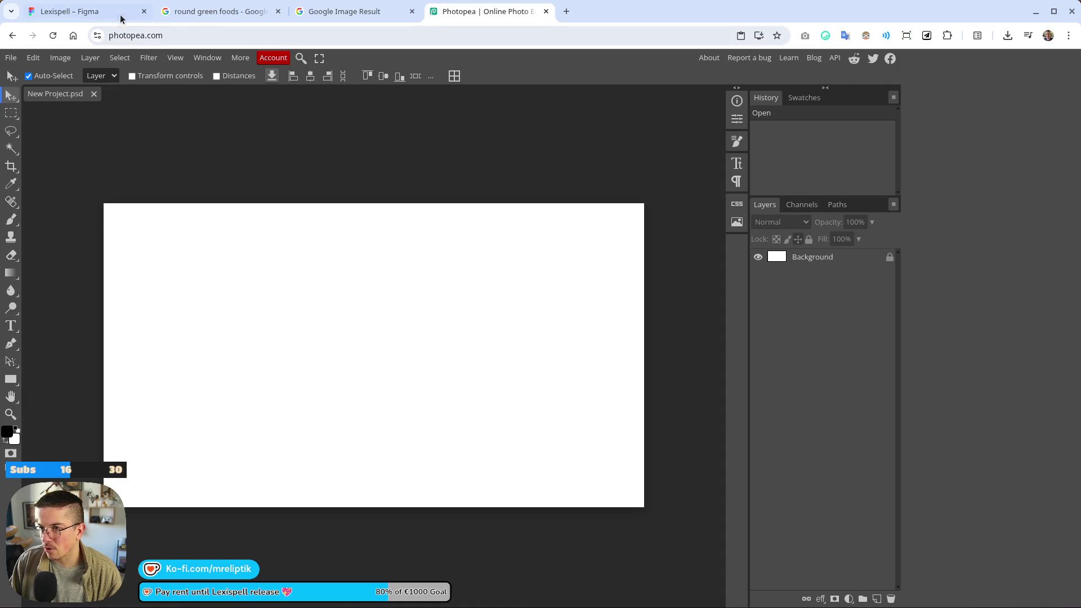
left_click(209, 11)
left_click(354, 16)
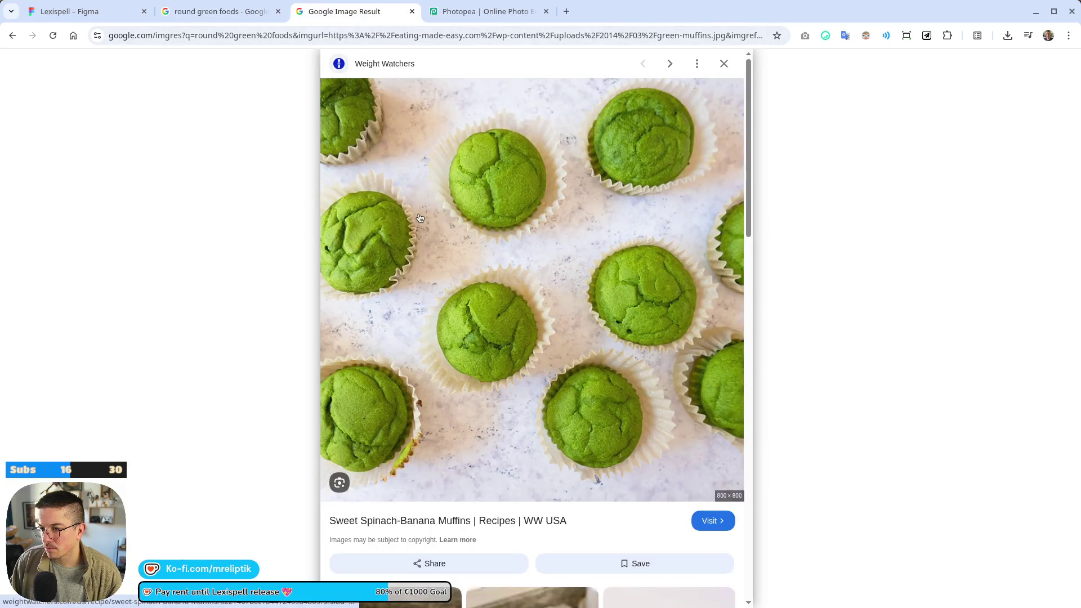
left_click(219, 12)
- Copy image 29 from Figma and paste it into the Photopea document
left_click(77, 11)
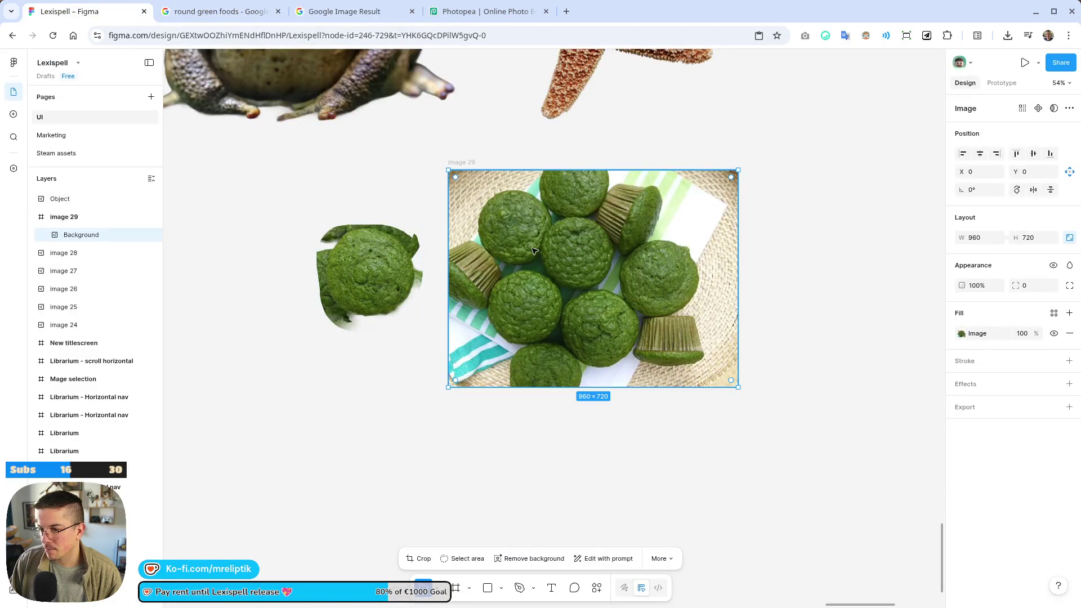
right_click(536, 203)
left_click(564, 214)
left_click(487, 11)
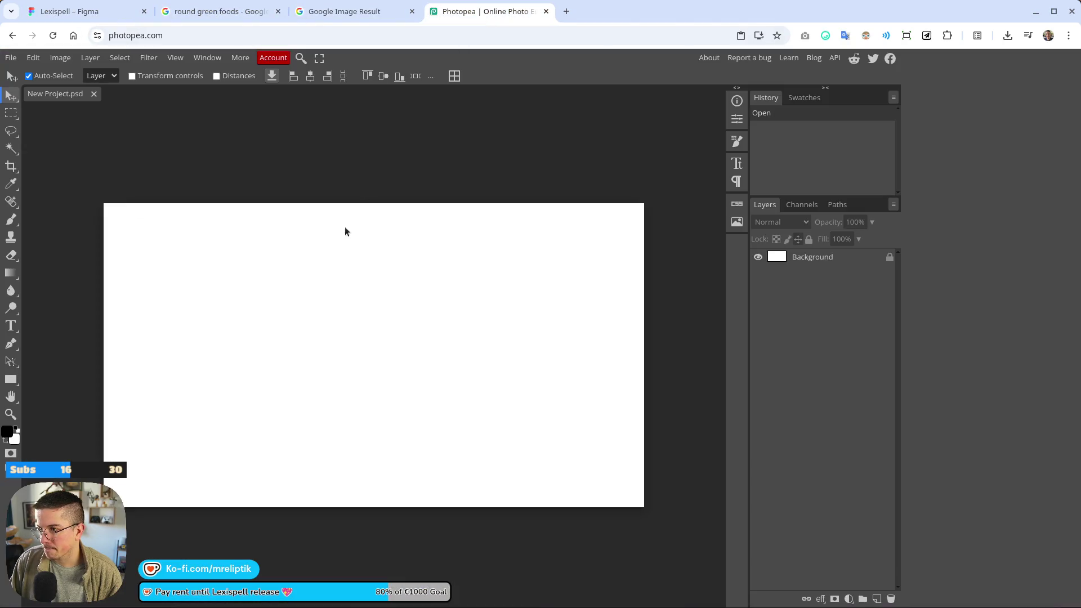
key("ctrl+v")
- Confirm clipboard access, add an empty Layer 1, and return to the round green foods results
left_click(741, 35)
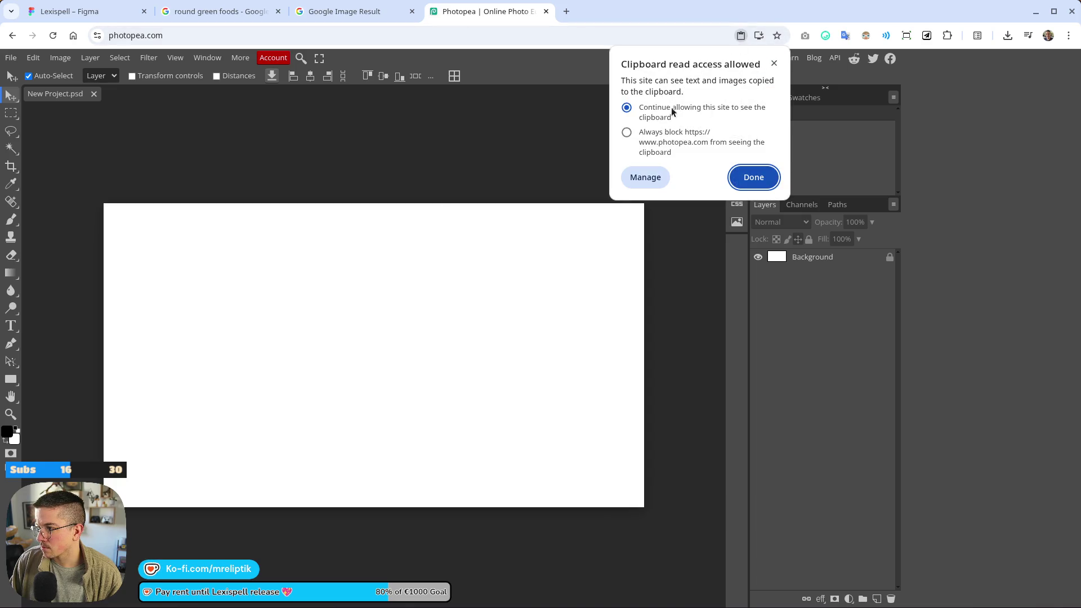
left_click(732, 178)
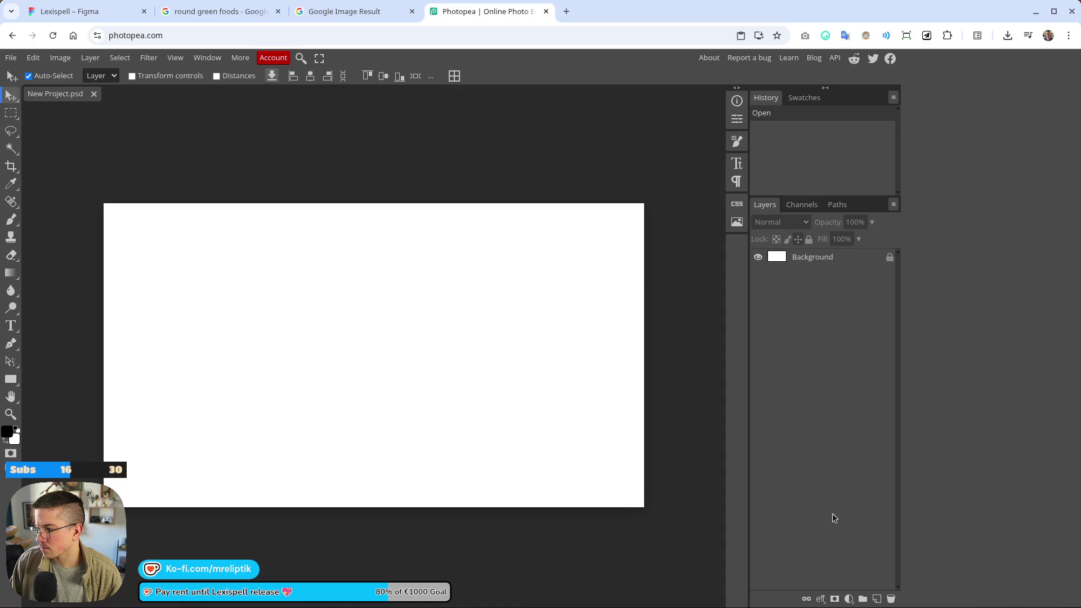
left_click(872, 597)
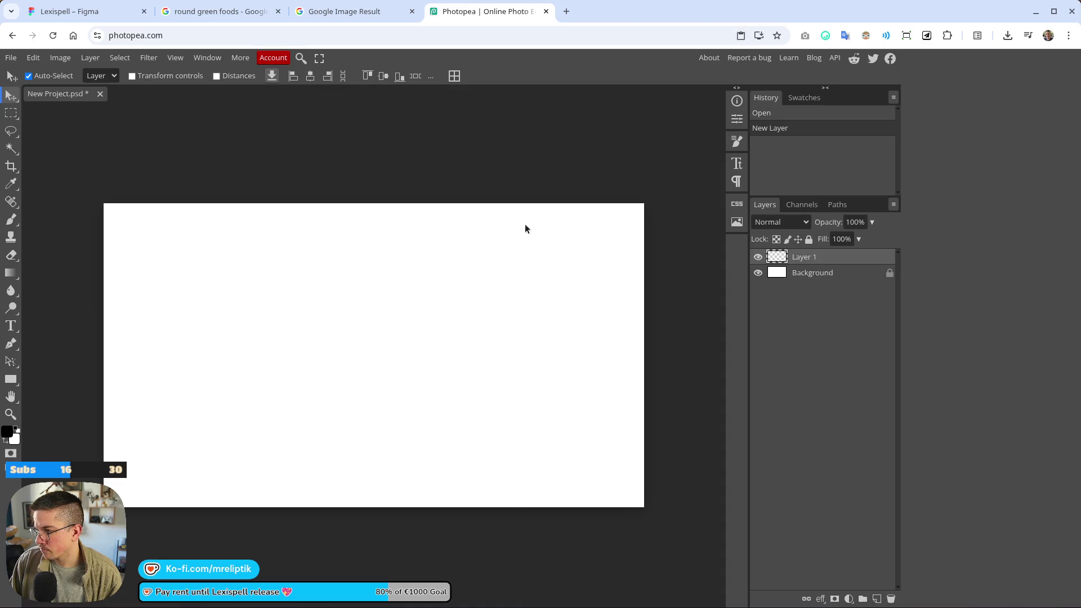
left_click(407, 242)
left_click(210, 12)
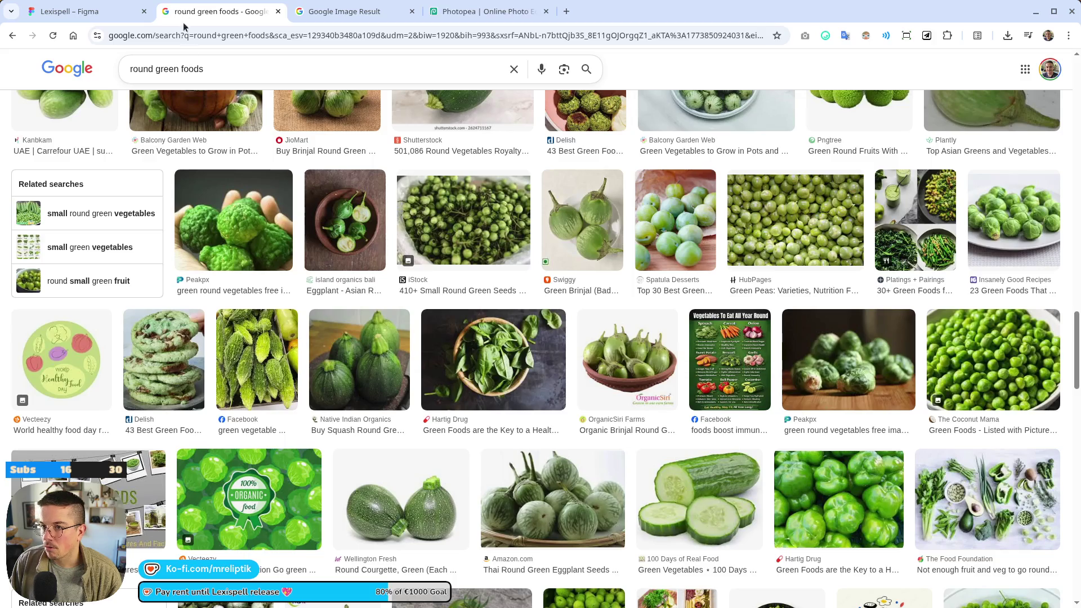
- Give Figma's Background photo a 1x PNG export setting and export it as Background.png
left_click(330, 11)
left_click(79, 11)
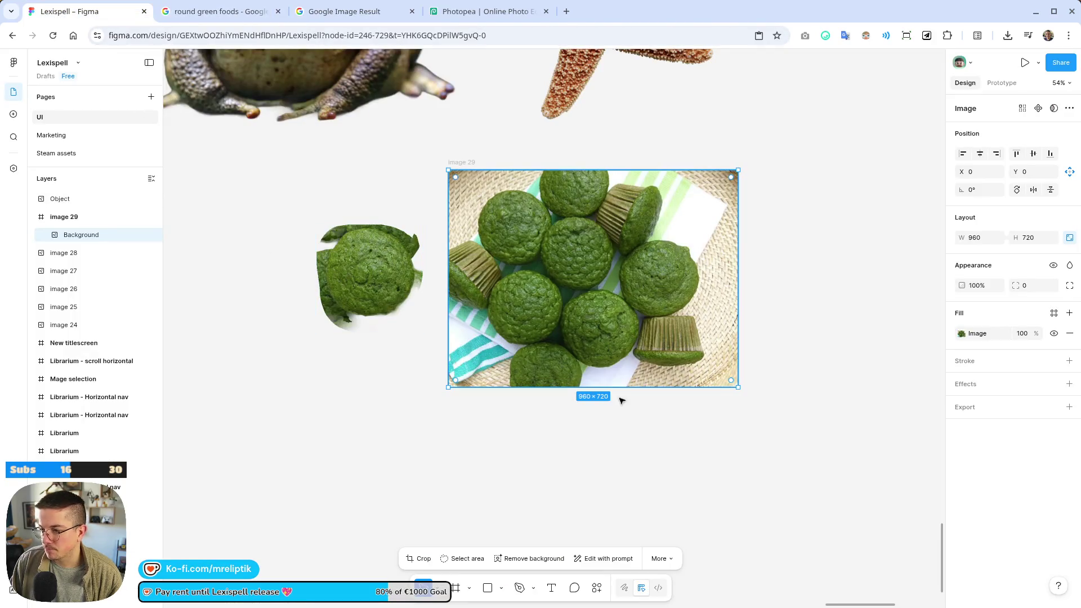
left_click(974, 411)
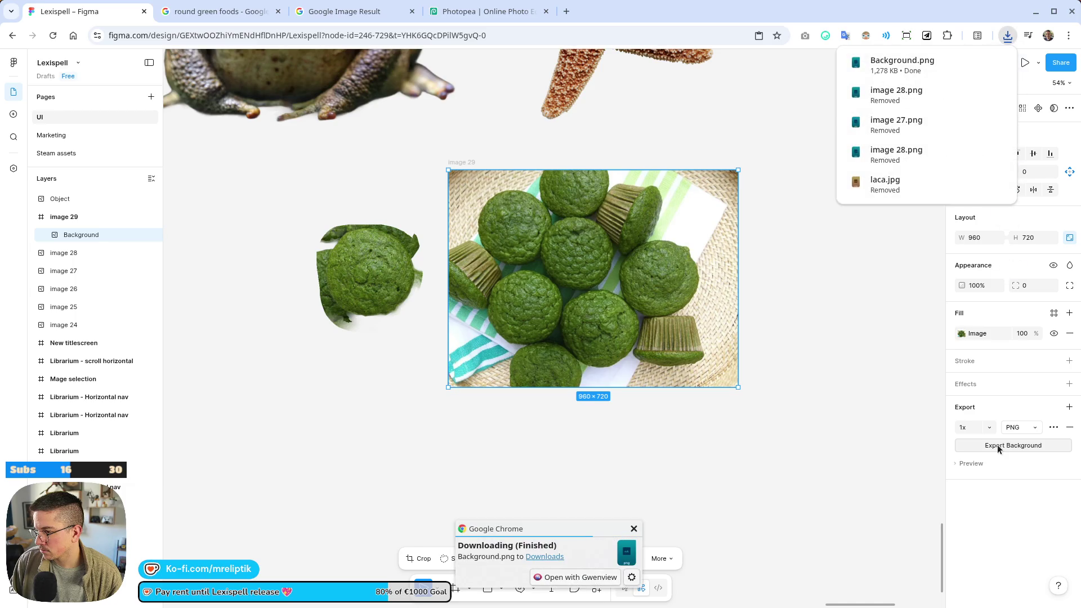
- Close the downloads list, undo the accidental photo shift, and go to the round green foods results
left_click(594, 304)
left_click_drag(593, 304, 588, 291)
key("ctrl+z")
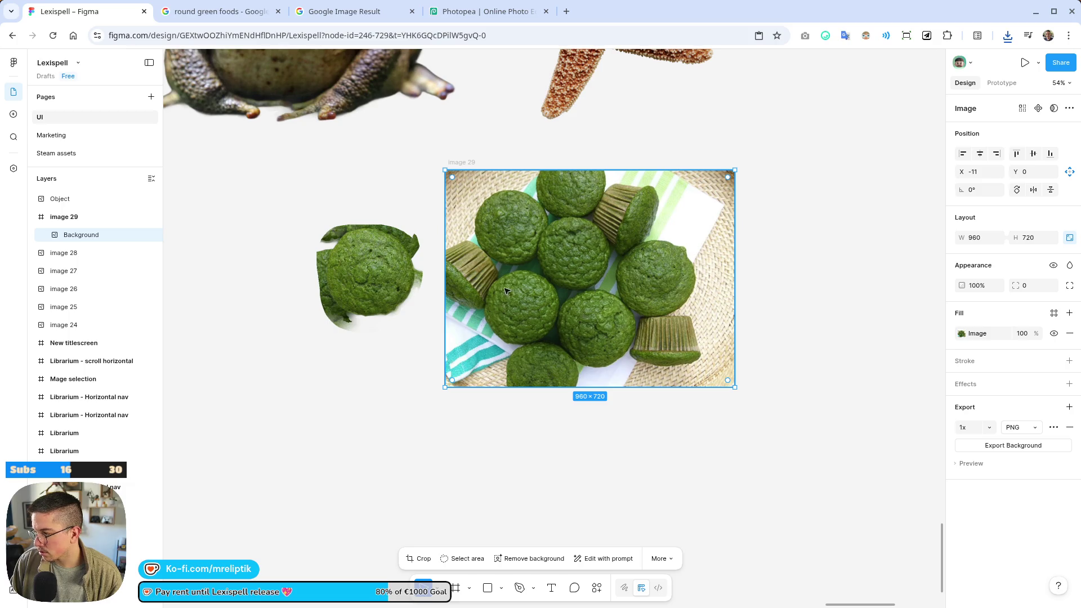
left_click(336, 10)
left_click(219, 11)
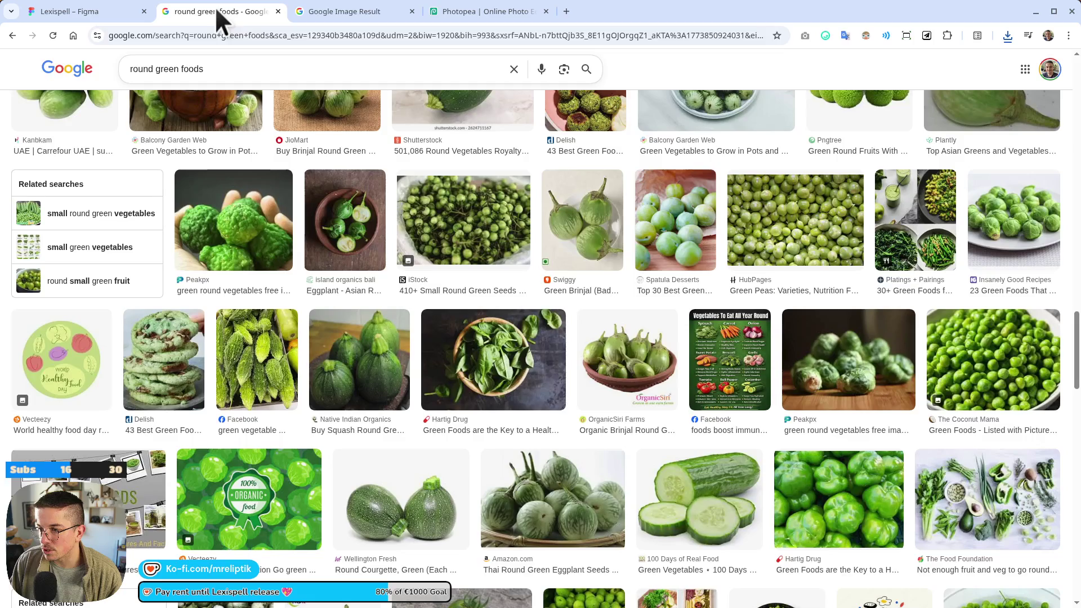
- Copy the Eating Made Easy green muffins photo from its preview and switch to Photopea
scroll(372, 258, "down", 10)
scroll(372, 257, "up", 5)
scroll(279, 17, "down", 1)
scroll(280, 17, "up", 1)
scroll(826, 342, "down", 5)
left_click(826, 342)
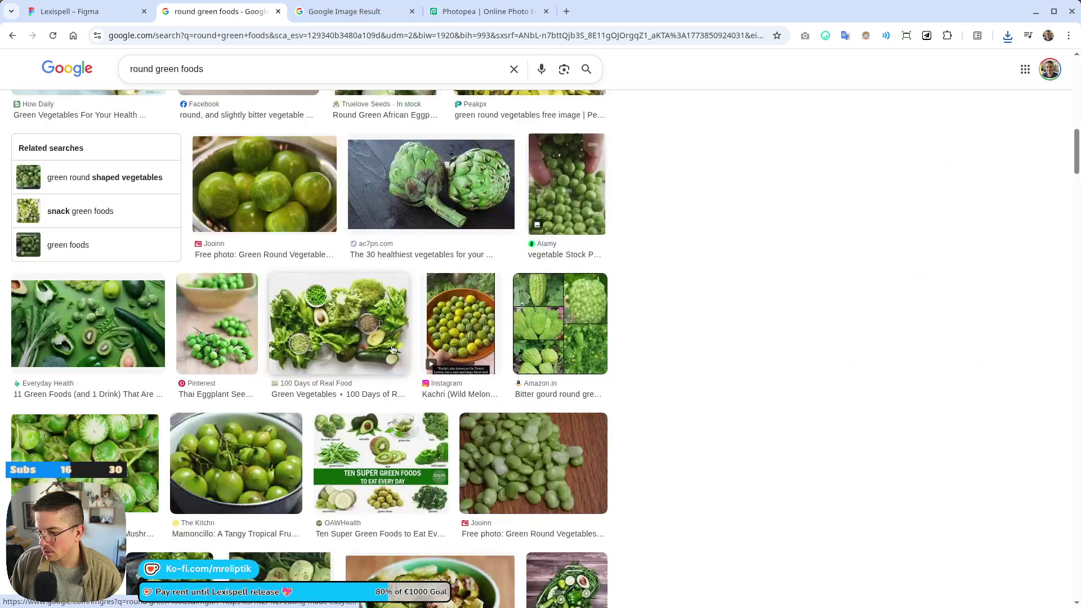
right_click(826, 342)
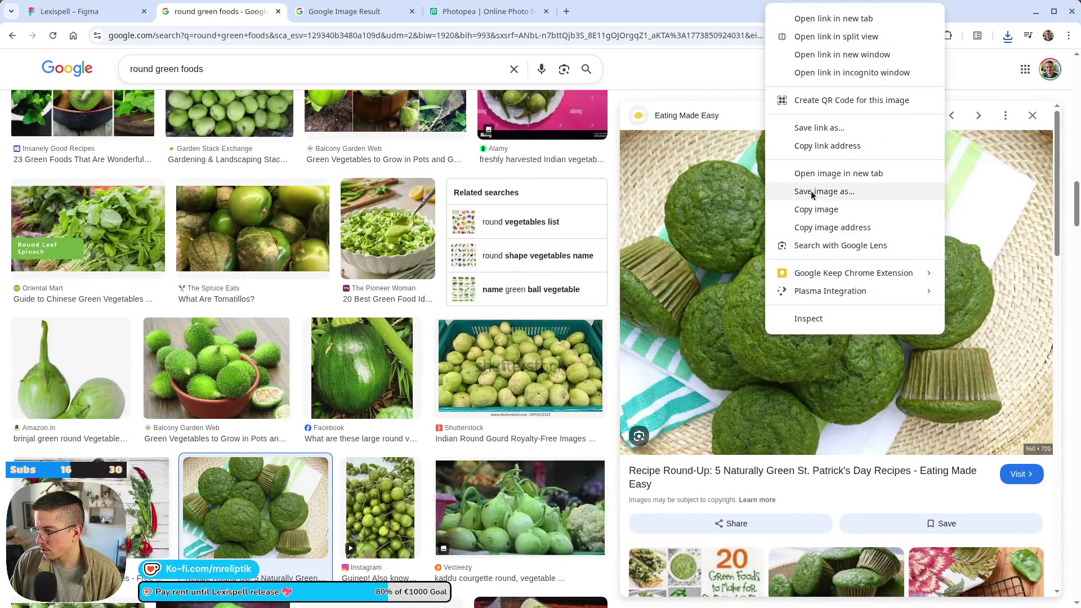
left_click(810, 210)
left_click(489, 11)
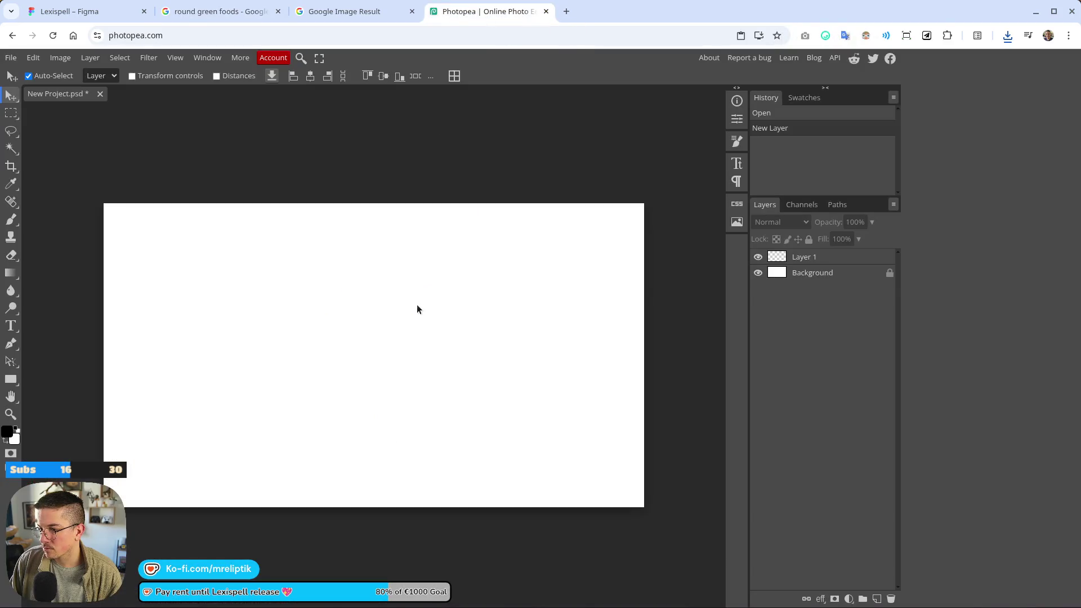
- Paste the green muffins photo as Layer 2 and move it up and left
key("ctrl+v")
scroll(367, 365, "left", 3)
left_click_drag(494, 383, 412, 353)
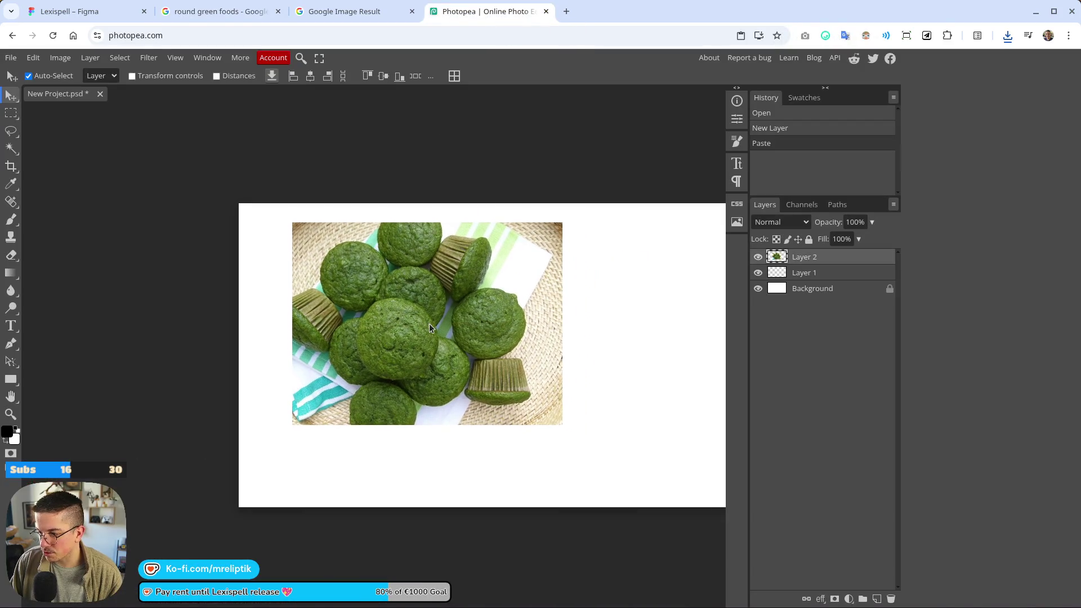
scroll(386, 347, "up", 5)
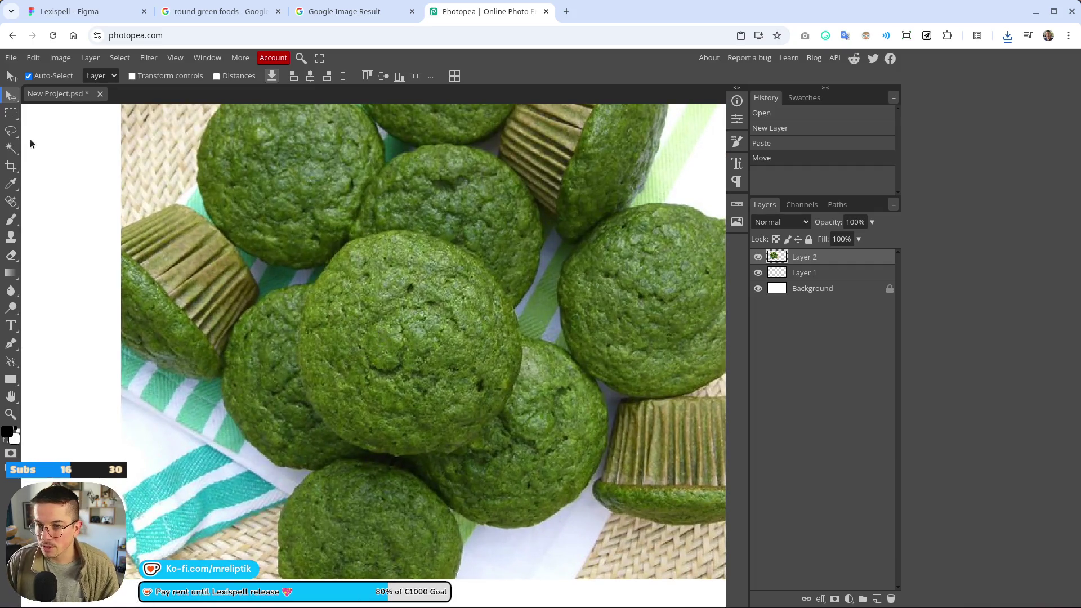
- Pick the Quick Selection tool and try selecting a single muffin
left_click(17, 170)
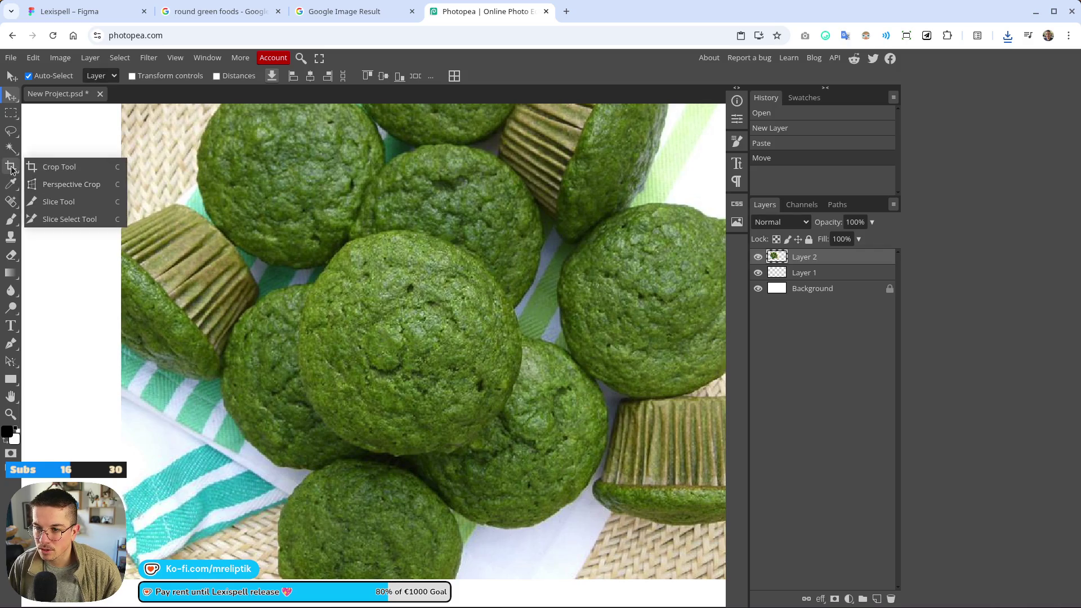
left_click(11, 148)
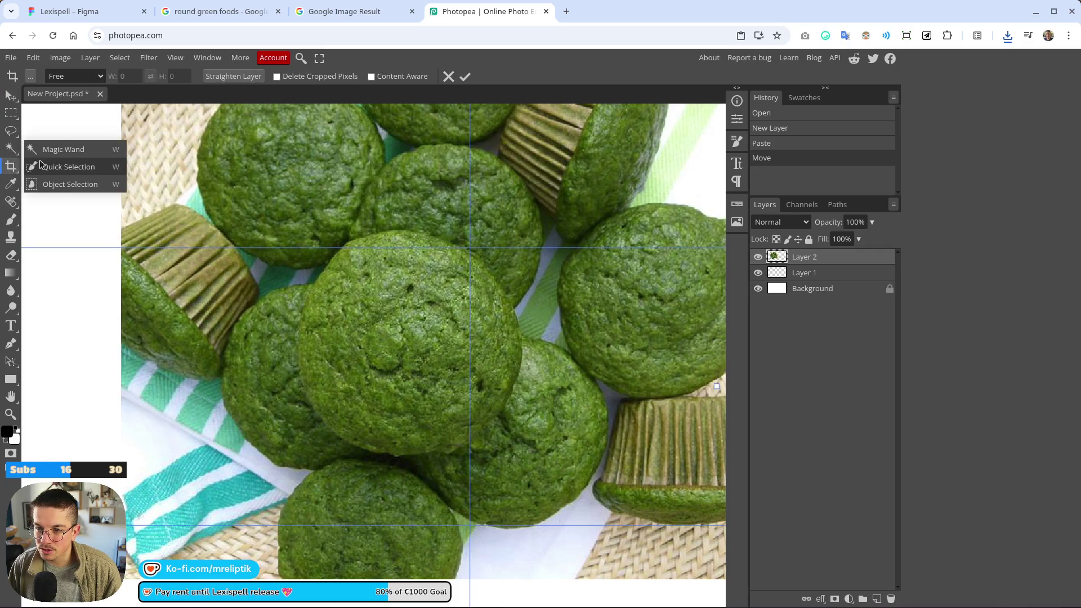
left_click(56, 166)
scroll(315, 242, "right", 3)
left_click(257, 275)
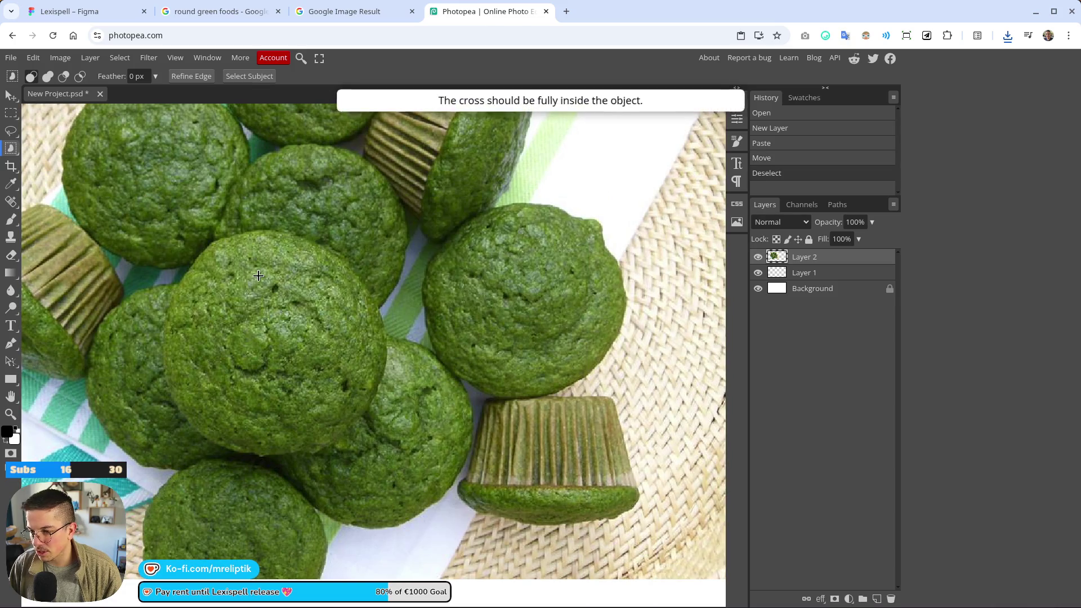
scroll(450, 281, "right", 2)
scroll(540, 267, "down", 2)
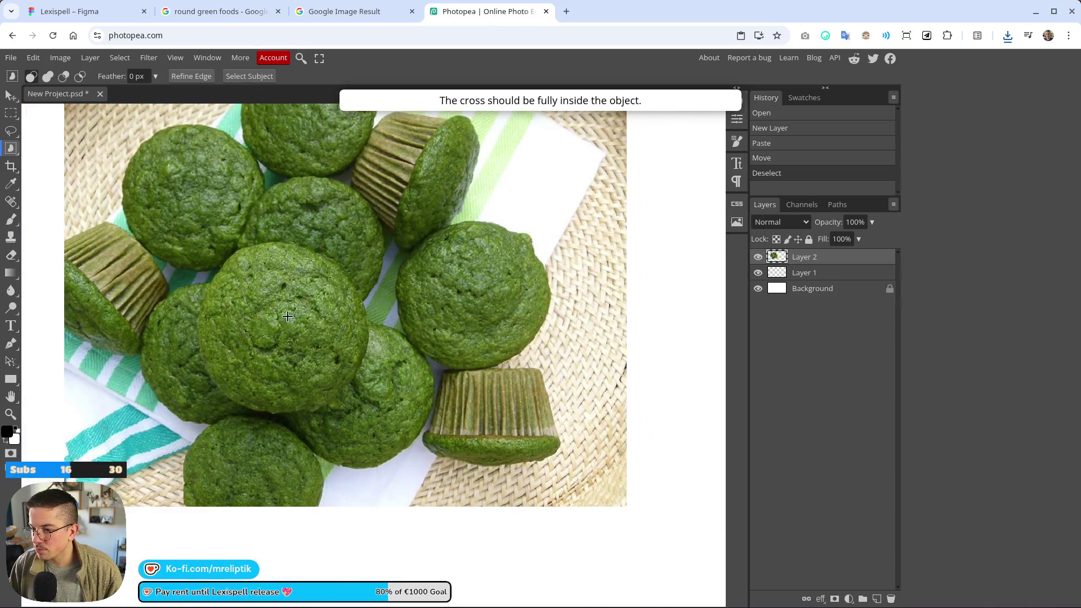
left_click(275, 328)
- Try again to select a muffin, then revisit the selection tools group
scroll(586, 302, "right", 3)
scroll(572, 302, "down", 2)
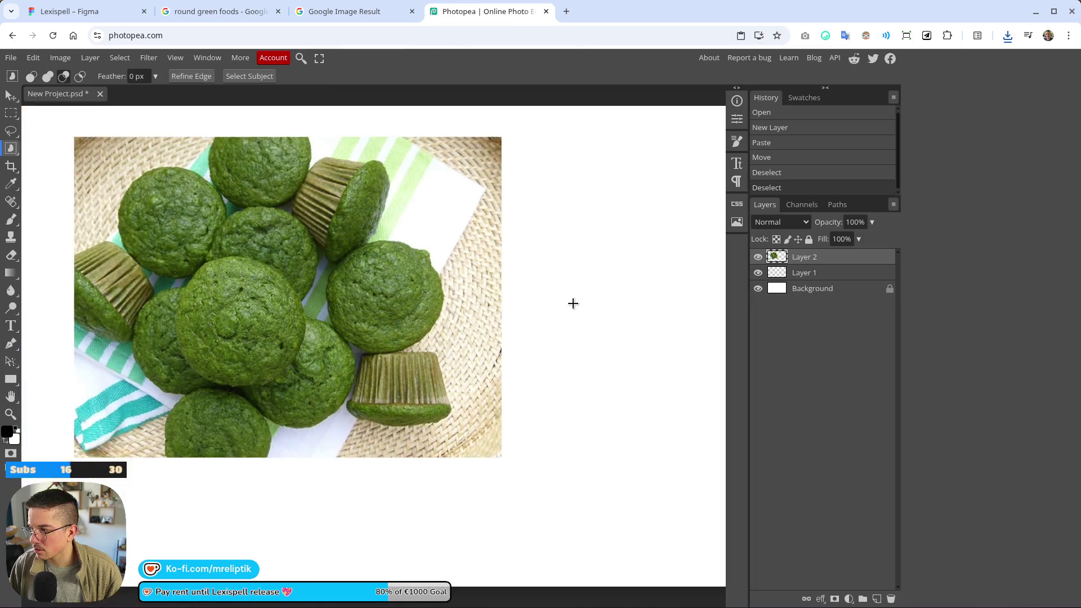
scroll(451, 315, "down", 2)
scroll(335, 331, "up", 3)
left_click(333, 330)
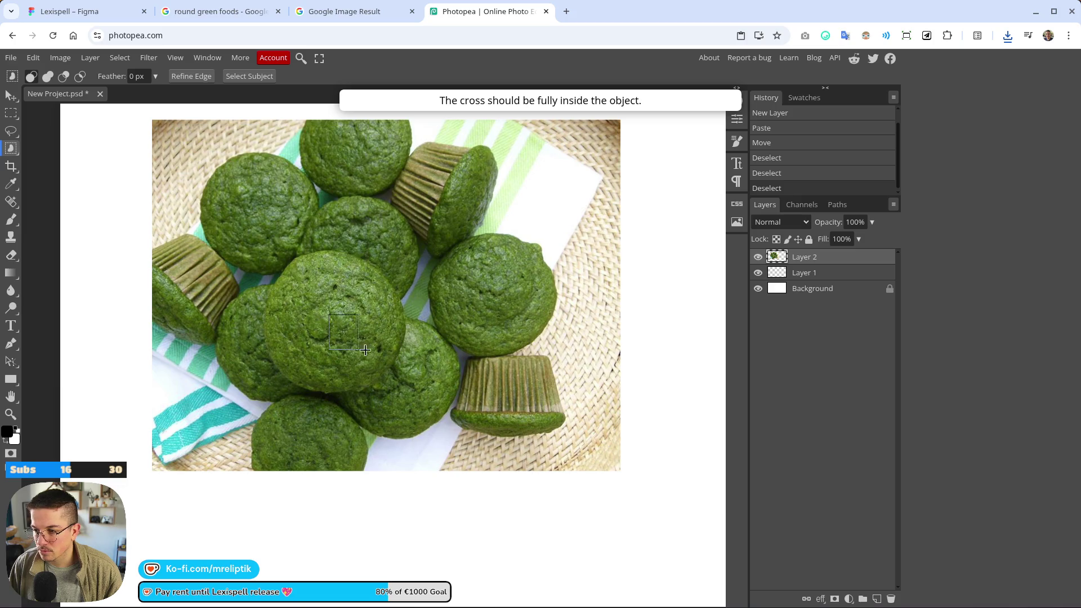
right_click(16, 155)
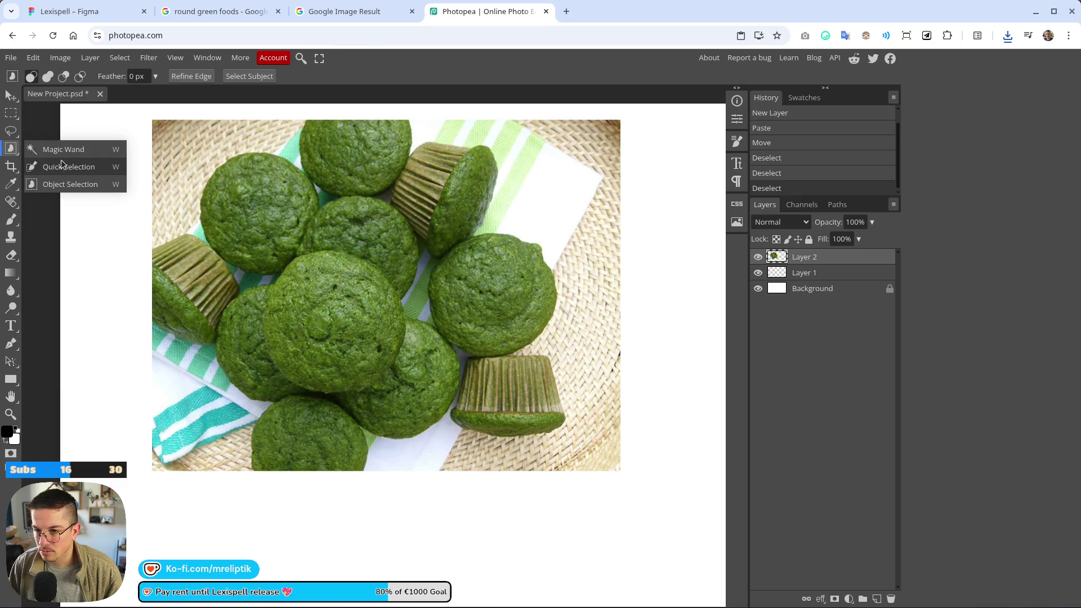
- Paint a first Quick Selection over the muffins, then undo and clear it
left_click(62, 167)
left_click(310, 280)
key("ctrl+z")
key("ctrl+shift+z")
left_click(829, 274)
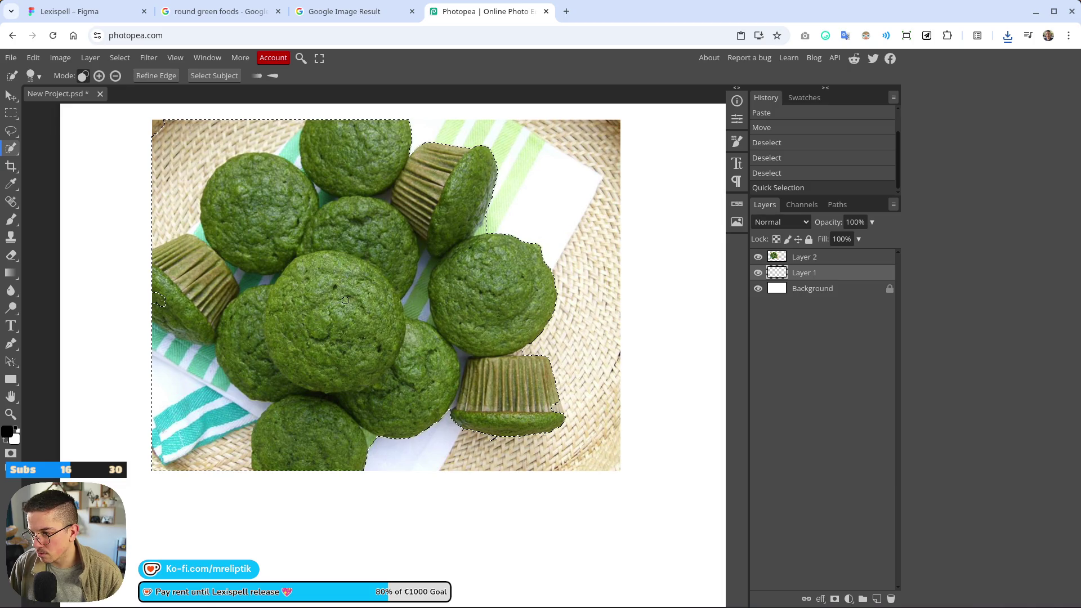
key("ctrl+z")
key("ctrl+d")
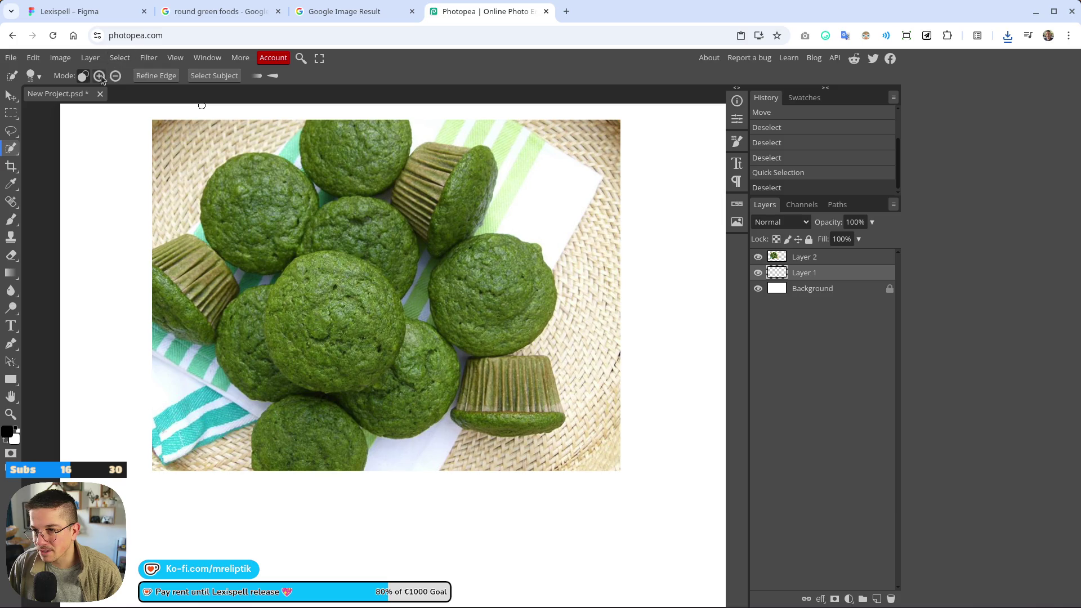
key("ctrl+d")
key("ctrl+d")
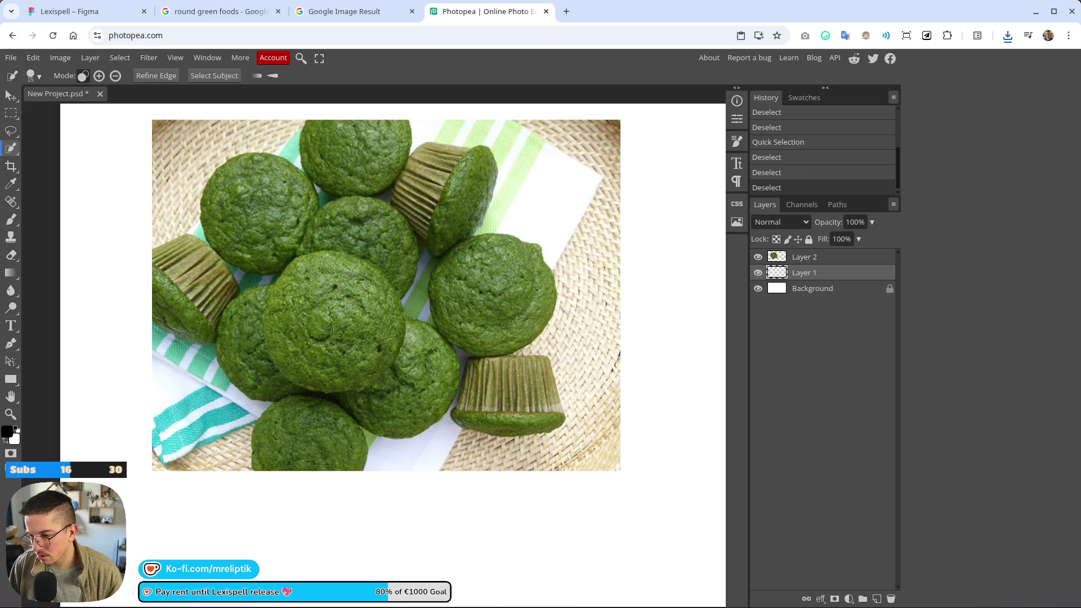
key("ctrl+d")
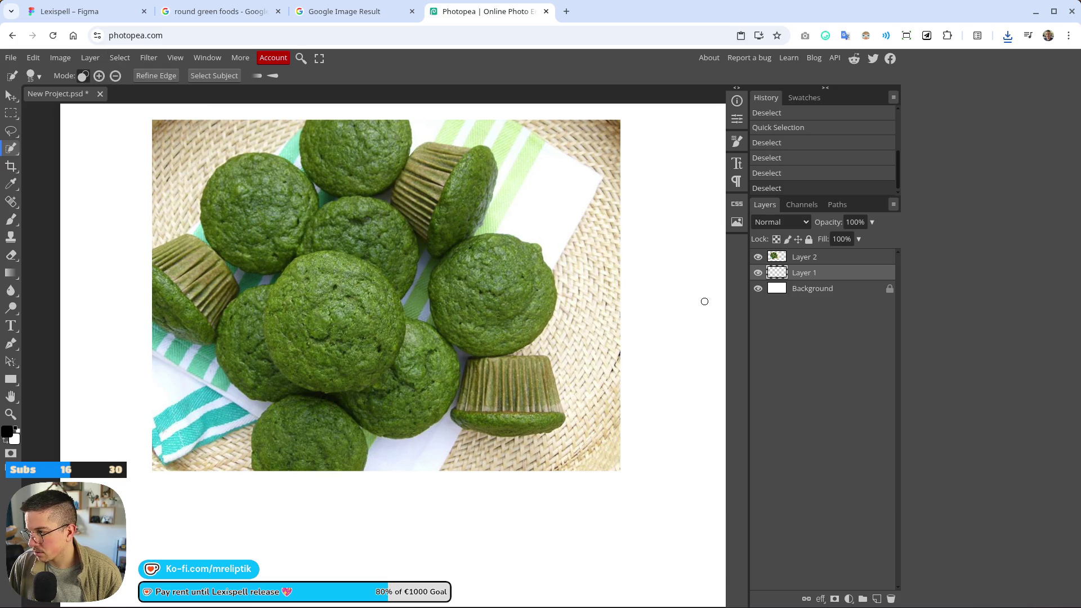
- On Layer 2, brush a Quick Selection across the muffins and begin subtracting areas
left_click(820, 260)
left_click_drag(355, 316, 330, 319)
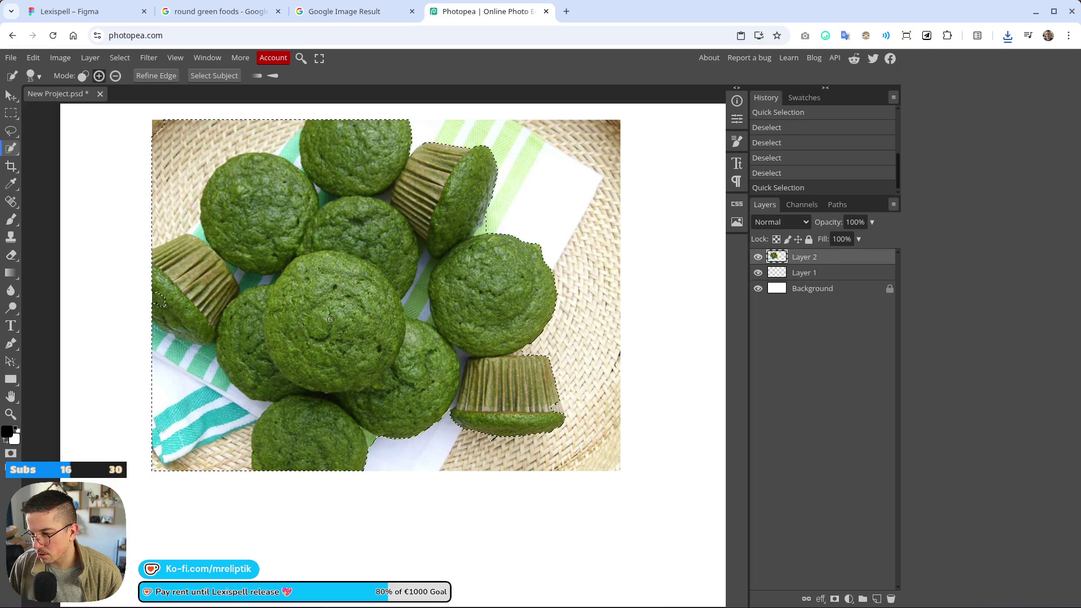
left_click(116, 75)
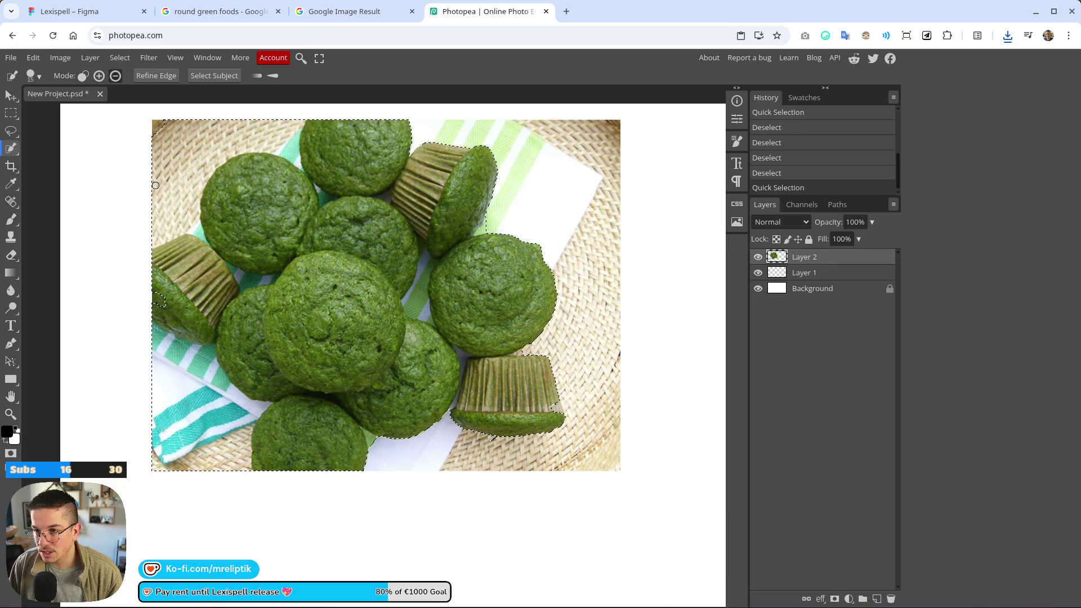
left_click(153, 289)
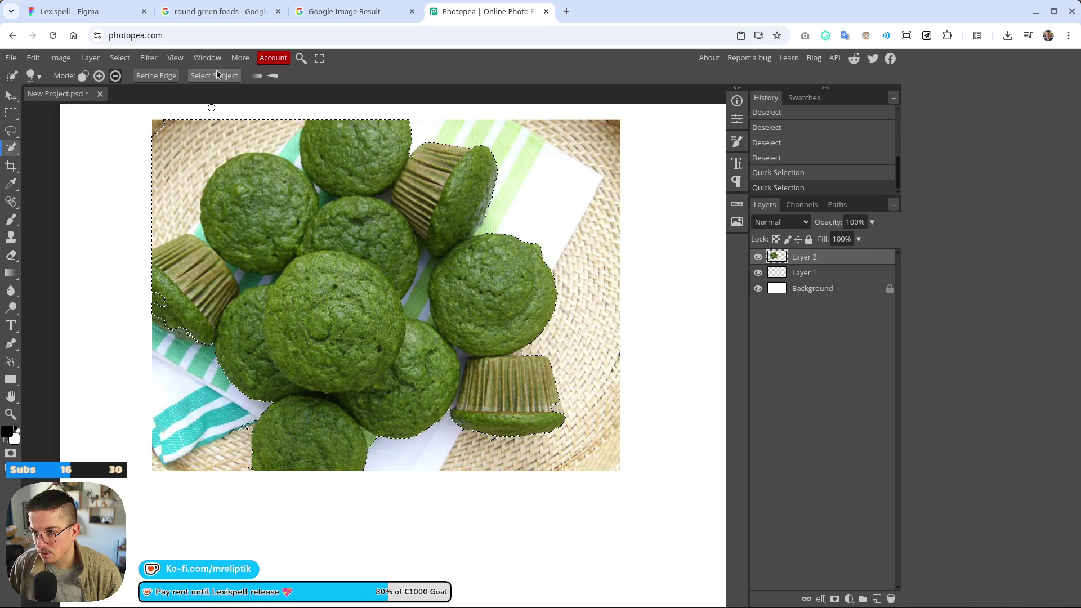
- Dismiss the Select Subject premium prompt and brush the centre muffin into the selection
left_click(214, 76)
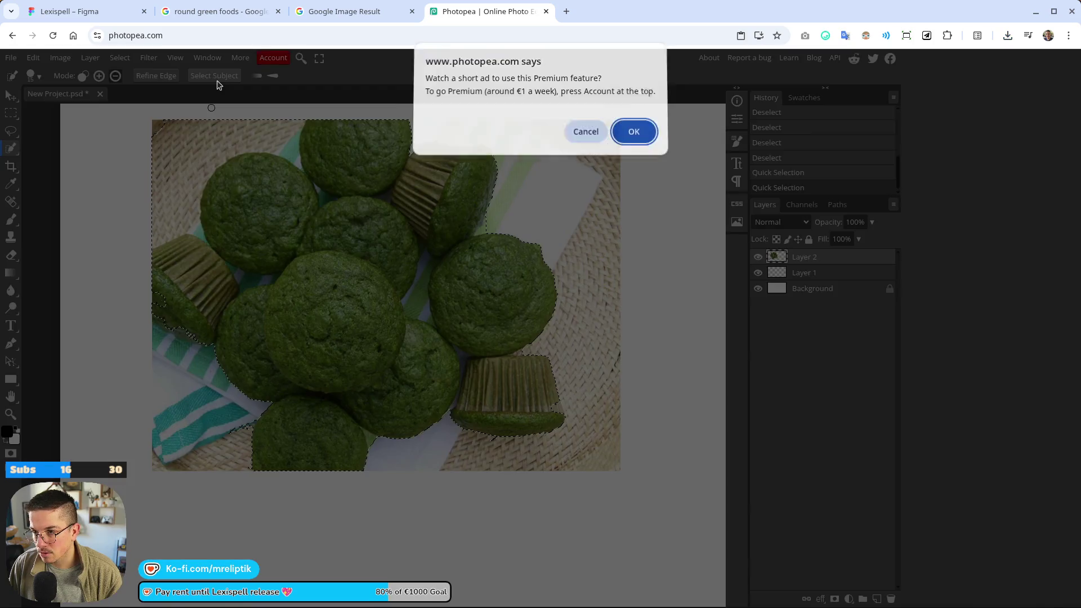
left_click(633, 135)
mouse_move(293, 270)
left_mouse_down()
mouse_move(264, 337)
mouse_move(292, 366)
mouse_move(467, 225)
mouse_move(444, 383)
mouse_move(436, 320)
mouse_move(414, 405)
mouse_move(381, 415)
left_mouse_up()
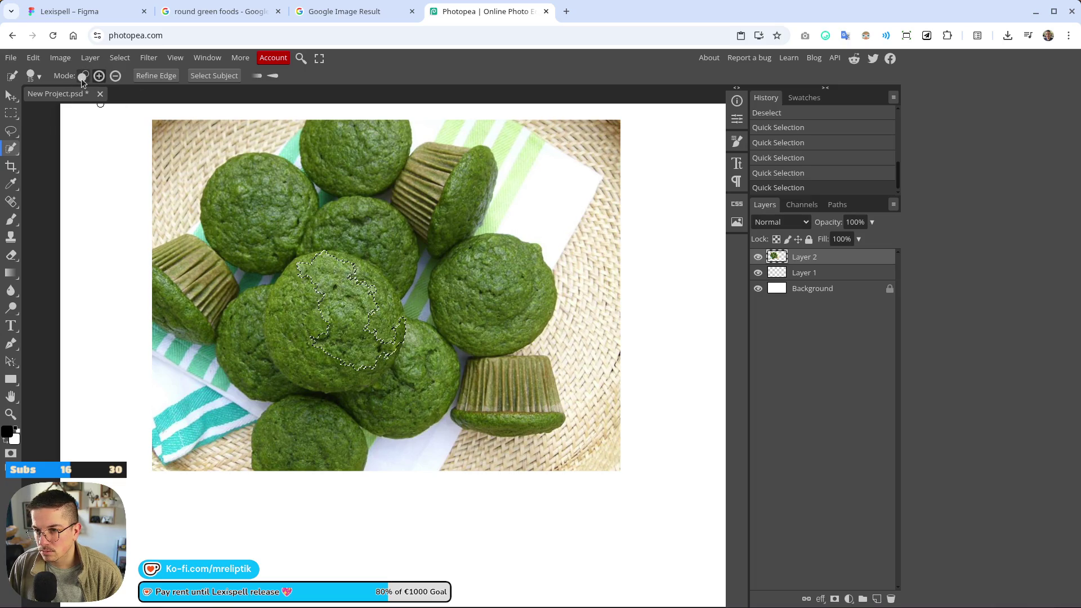
left_click(98, 76)
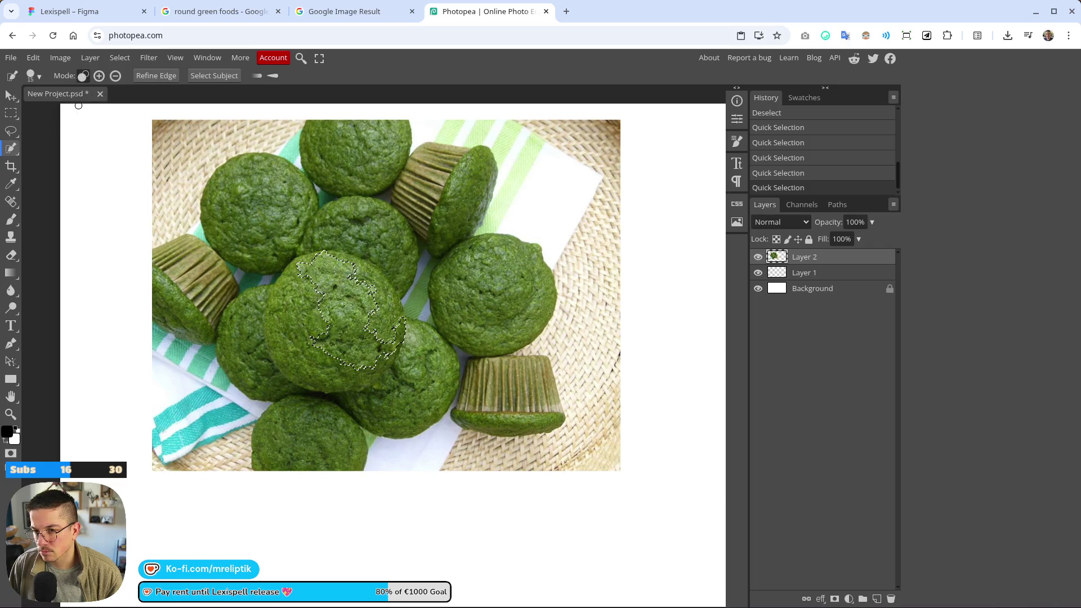
left_click(99, 77)
left_click(340, 328)
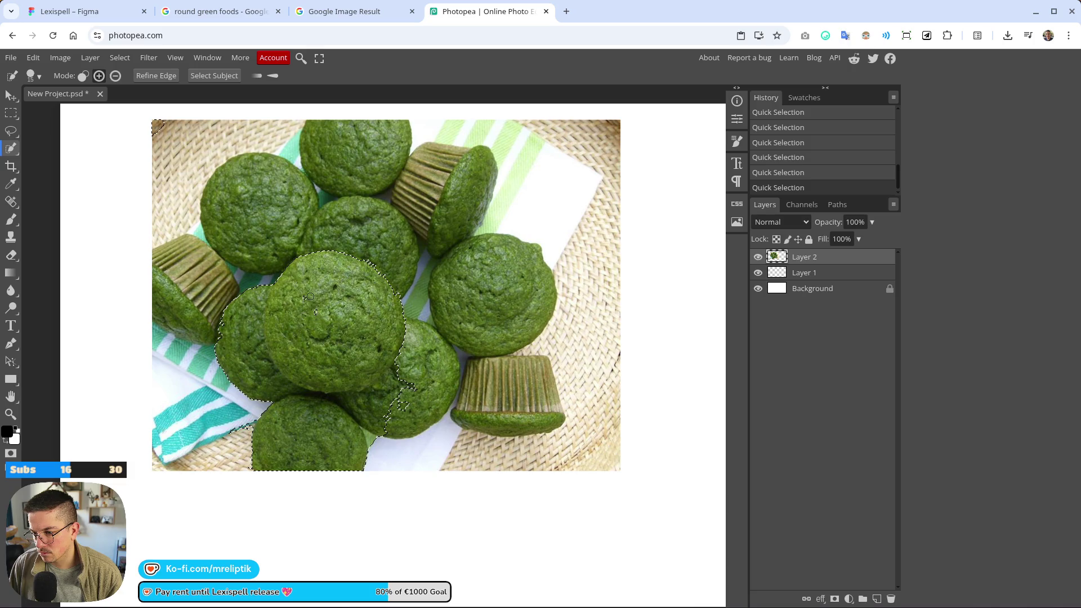
left_click_drag(412, 387, 368, 430)
mouse_move(274, 423)
left_mouse_down()
mouse_move(233, 408)
mouse_move(214, 363)
mouse_move(215, 318)
mouse_move(262, 349)
mouse_move(214, 406)
mouse_move(190, 405)
mouse_move(203, 338)
mouse_move(225, 431)
mouse_move(219, 410)
mouse_move(270, 428)
mouse_move(226, 427)
left_mouse_up()
- Subtract the towel strip and neighbouring muffin edges so only the centre muffin stays selected
left_click(115, 75)
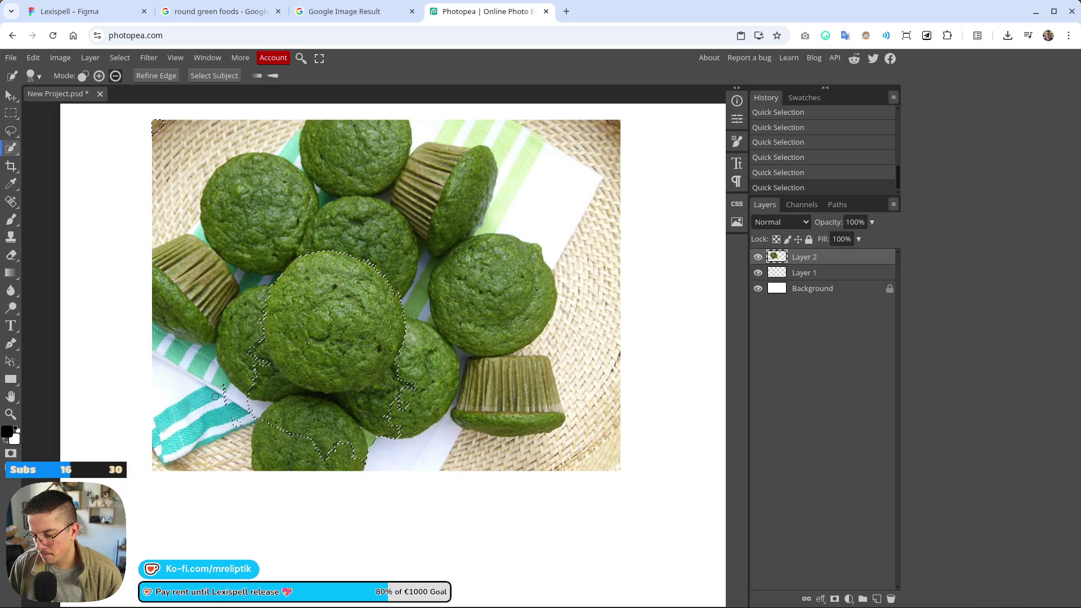
mouse_move(235, 342)
left_mouse_down()
mouse_move(248, 388)
mouse_move(221, 389)
mouse_move(318, 433)
mouse_move(245, 426)
mouse_move(307, 439)
left_mouse_up()
left_click_drag(254, 403, 301, 410)
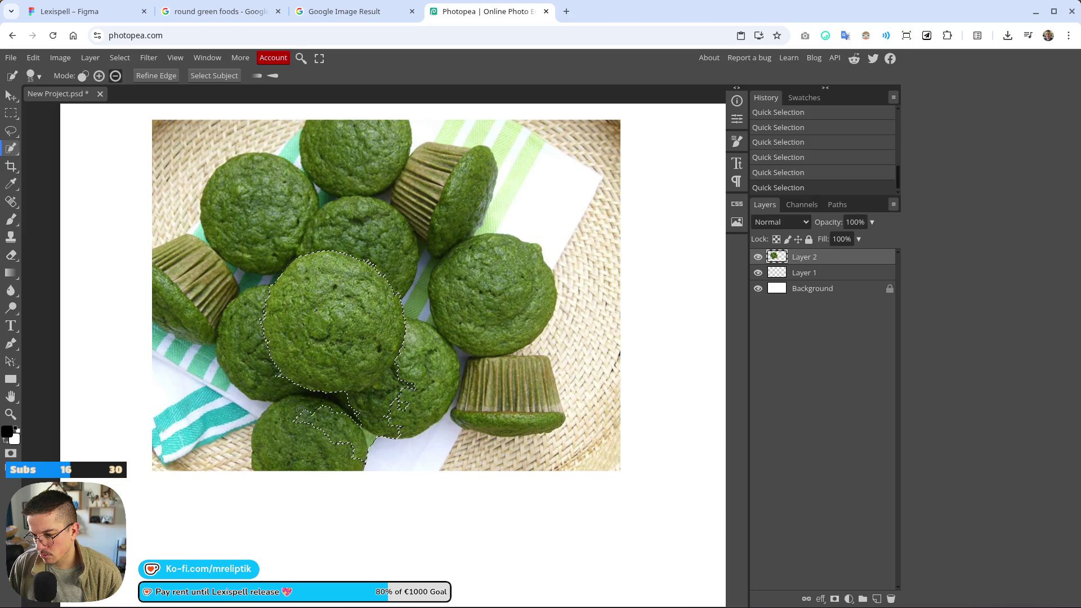
mouse_move(404, 430)
left_mouse_down()
mouse_move(333, 433)
mouse_move(403, 407)
left_mouse_up()
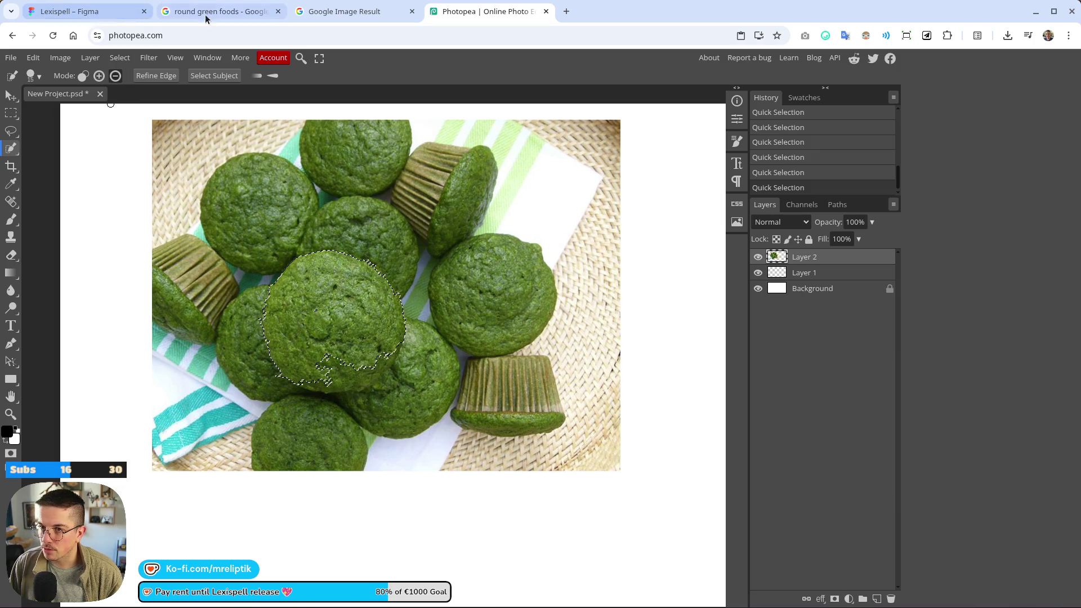
left_click(92, 8)
- Lasso one muffin with Select area, isolate it, and drag the new Object left of the photo
scroll(270, 229, "down", 2)
scroll(390, 262, "up", 5)
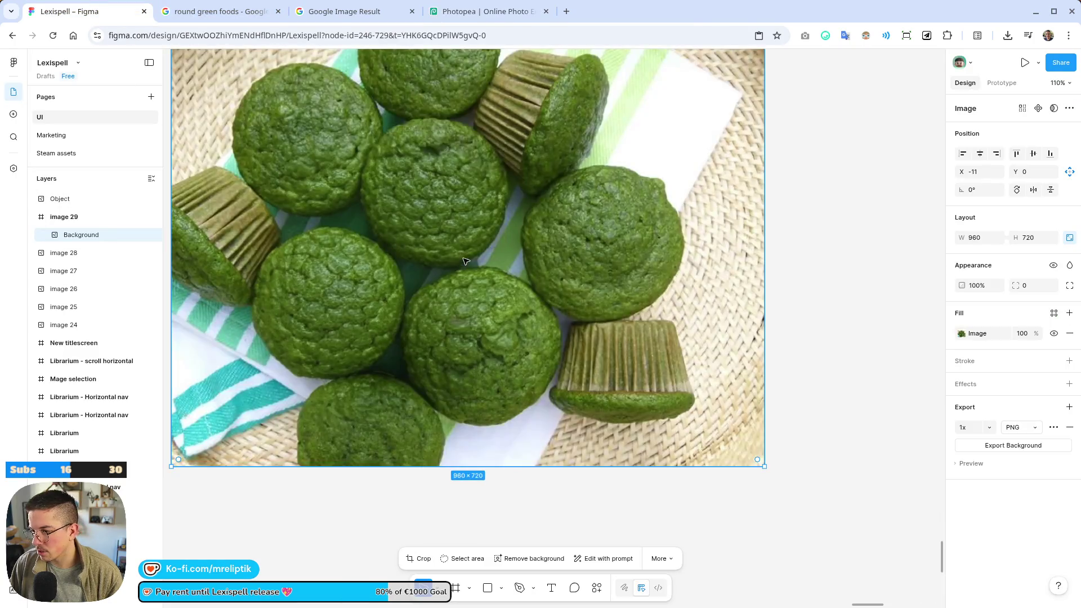
scroll(371, 261, "down", 3)
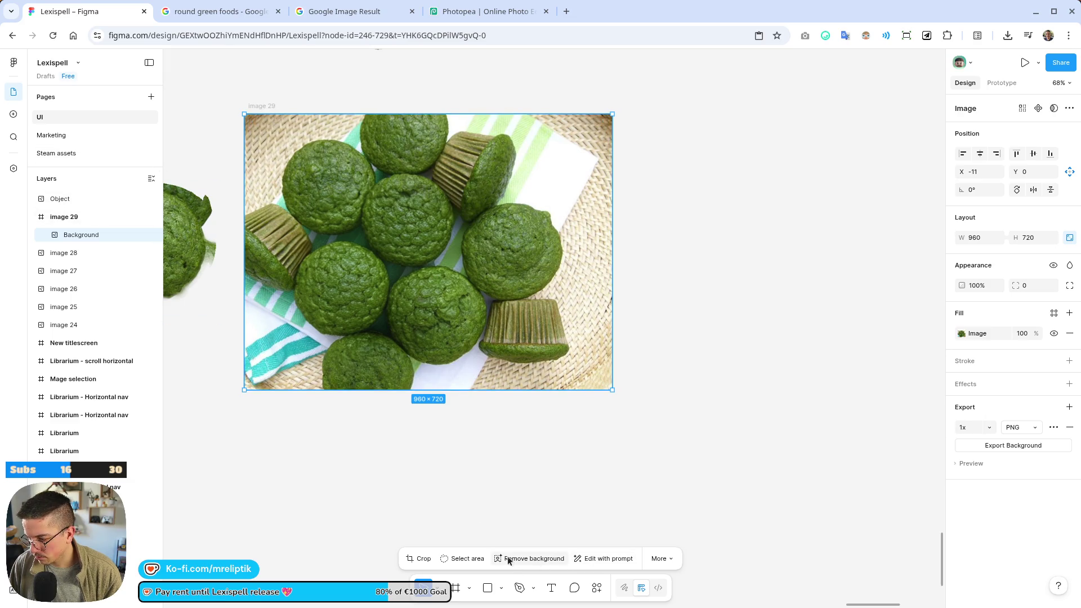
left_click(460, 559)
scroll(379, 250, "up", 5)
mouse_move(383, 229)
left_mouse_down()
mouse_move(269, 349)
mouse_move(321, 465)
mouse_move(451, 497)
mouse_move(560, 417)
mouse_move(520, 276)
mouse_move(387, 230)
left_mouse_up()
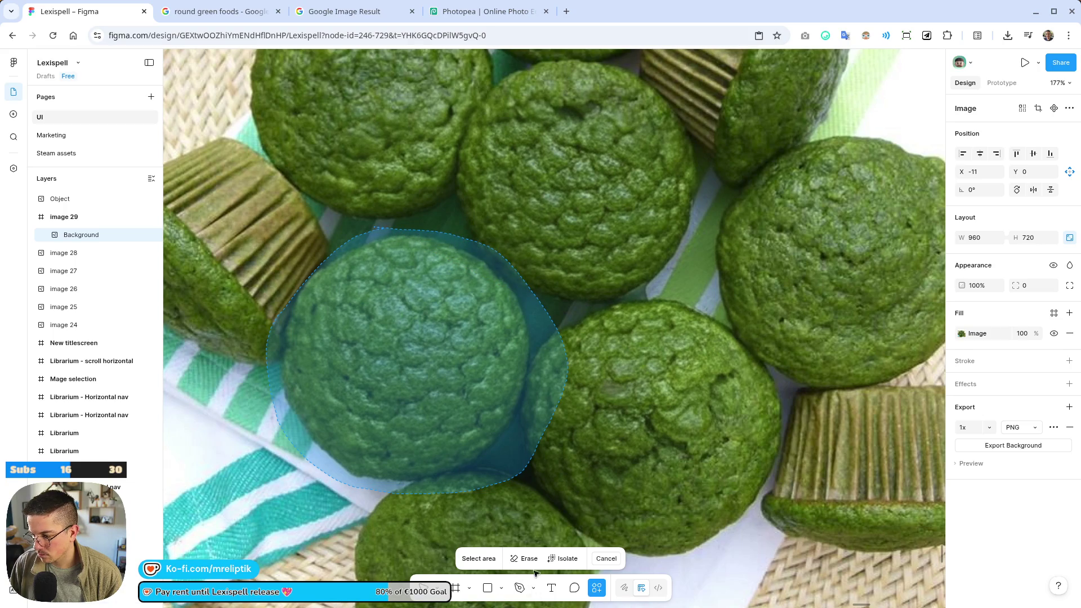
left_click(552, 559)
scroll(434, 290, "down", 5)
scroll(446, 273, "up", 2)
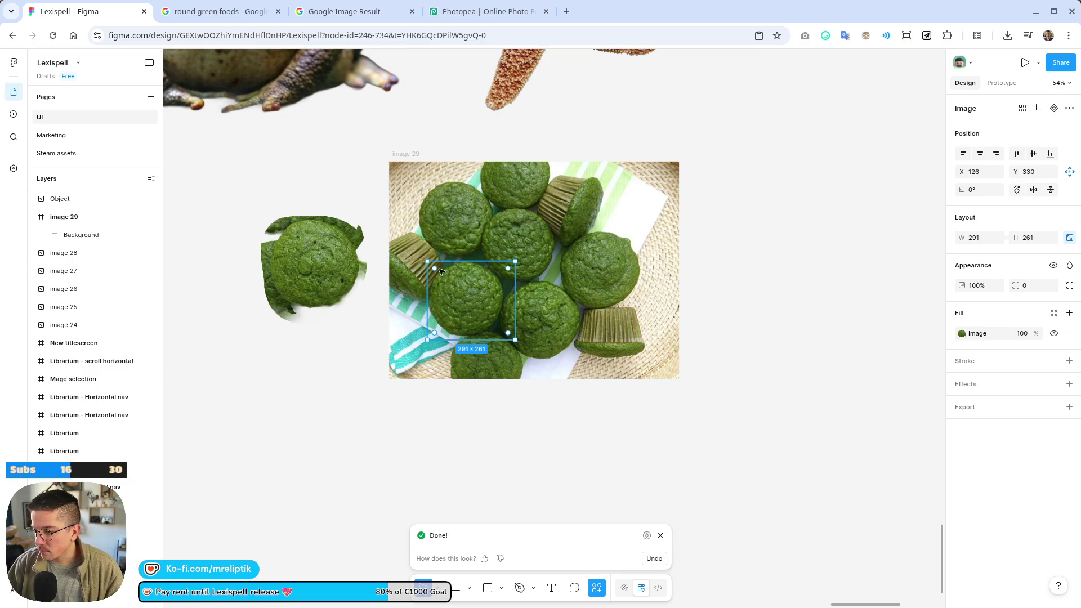
mouse_move(460, 309)
left_mouse_down()
mouse_move(313, 363)
mouse_move(311, 388)
left_mouse_up()
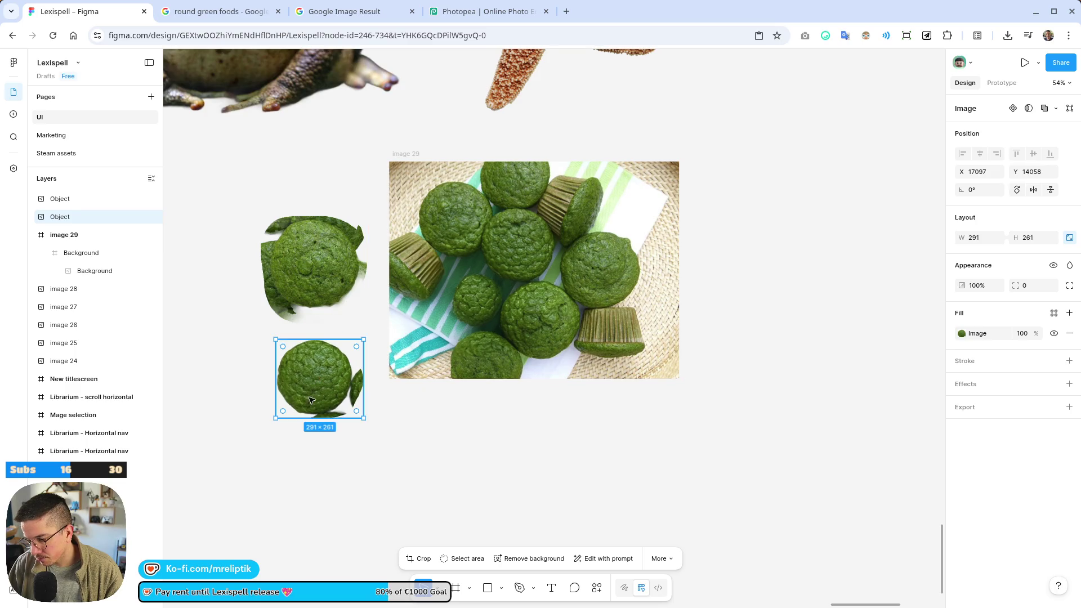
- Remove the background from the 291×261 muffin cut-out and dismiss the completion notice
scroll(266, 384, "up", 5)
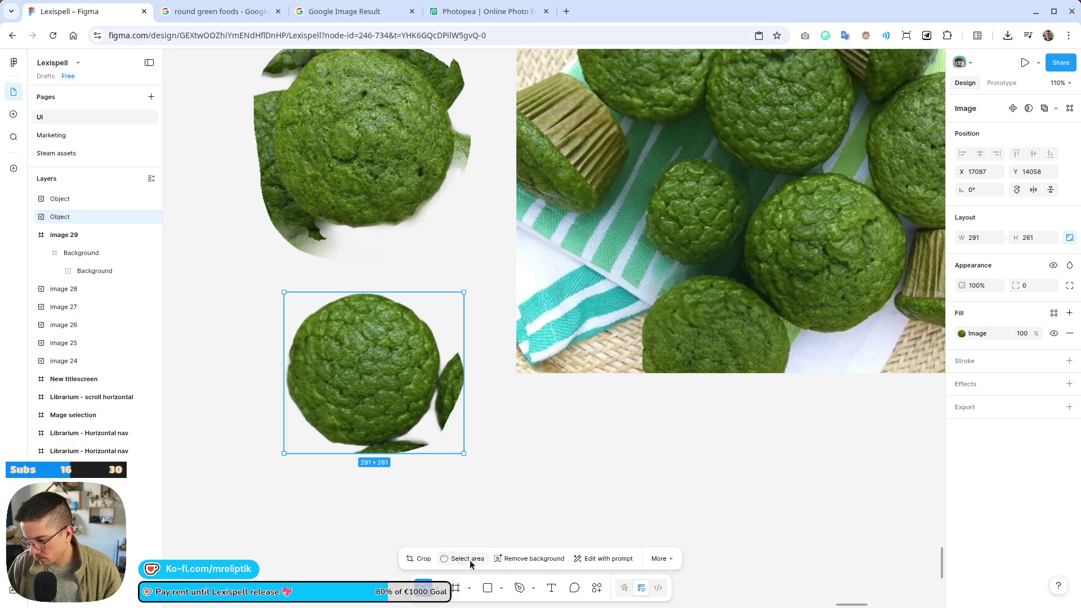
left_click(512, 558)
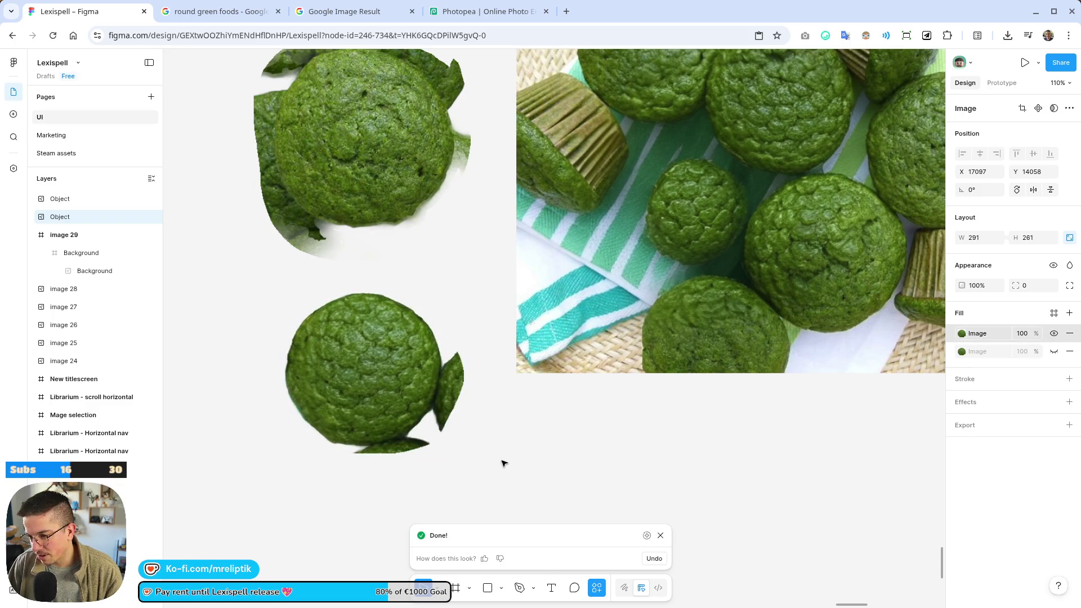
left_click(515, 480)
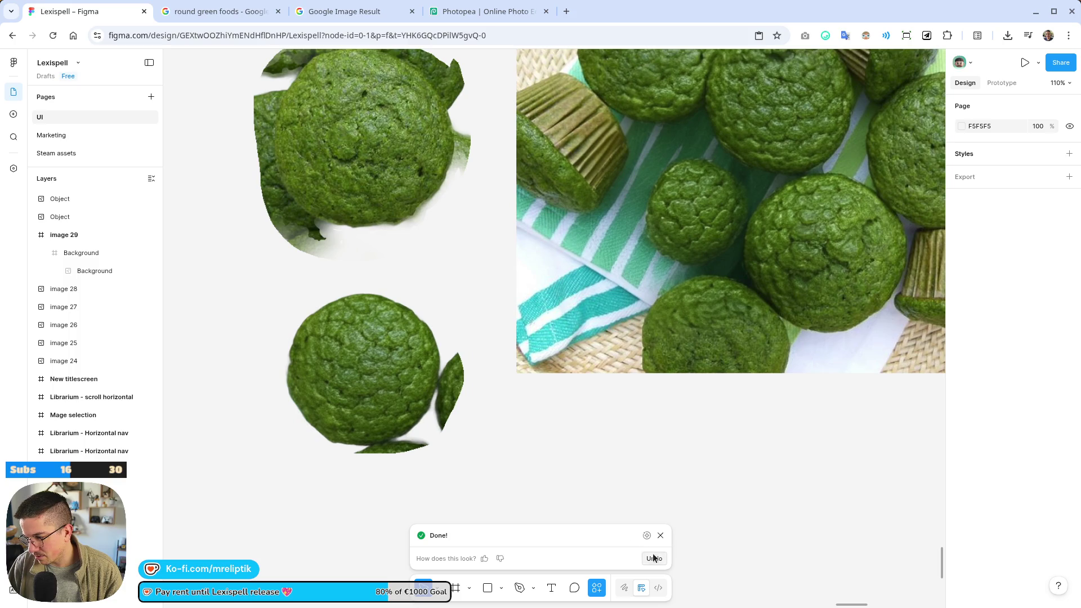
left_click(661, 536)
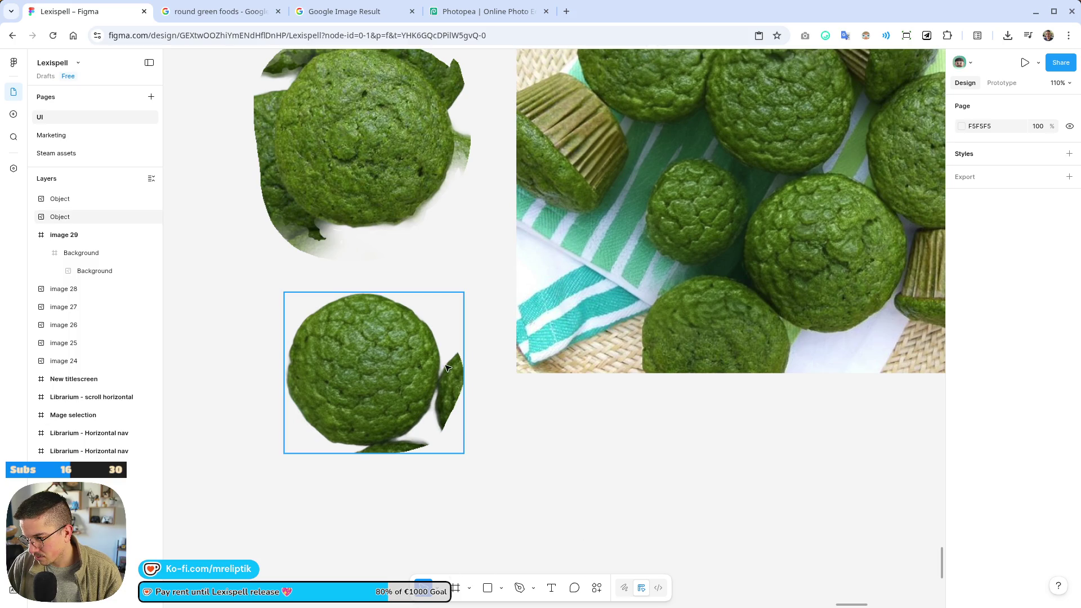
scroll(329, 394, "up", 5)
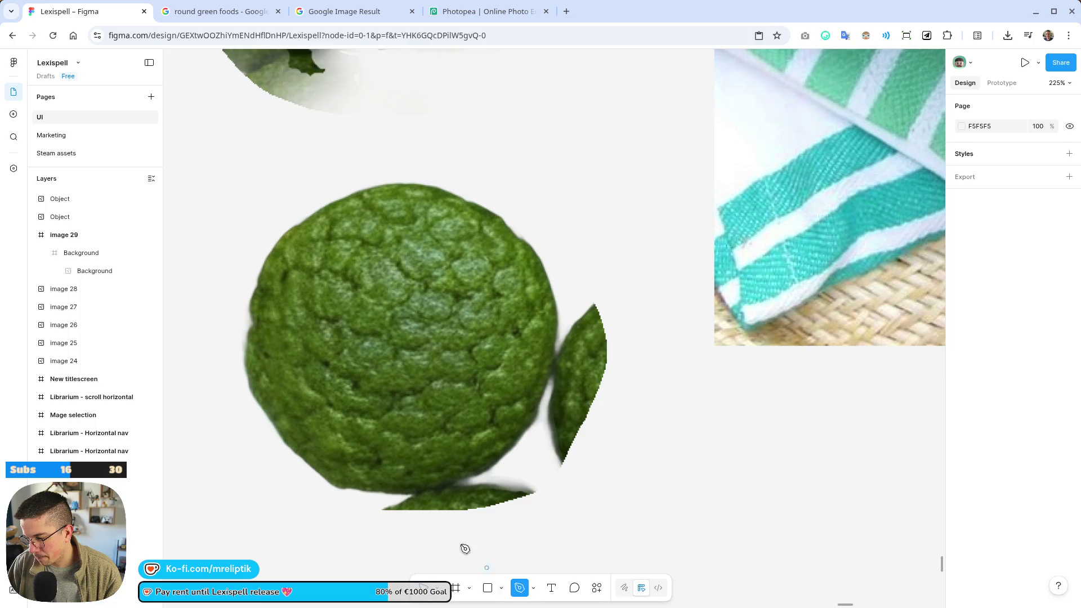
scroll(407, 501, "up", 6)
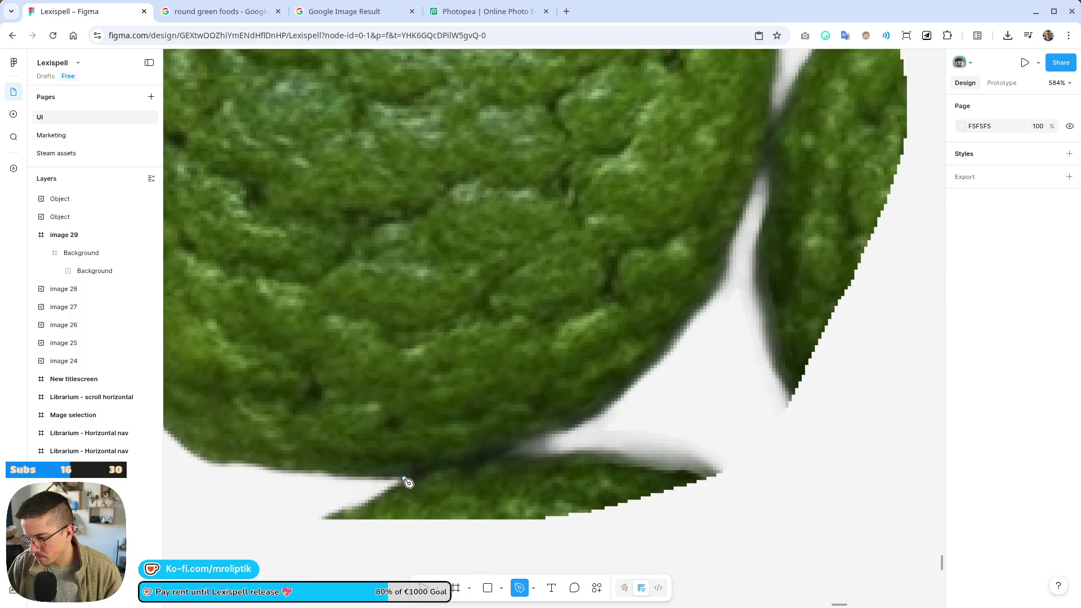
- After a discarded two-point path, trace a Pen outline up the muffin's right side and over its top
left_click(404, 478)
left_click(479, 463)
key("Escape")
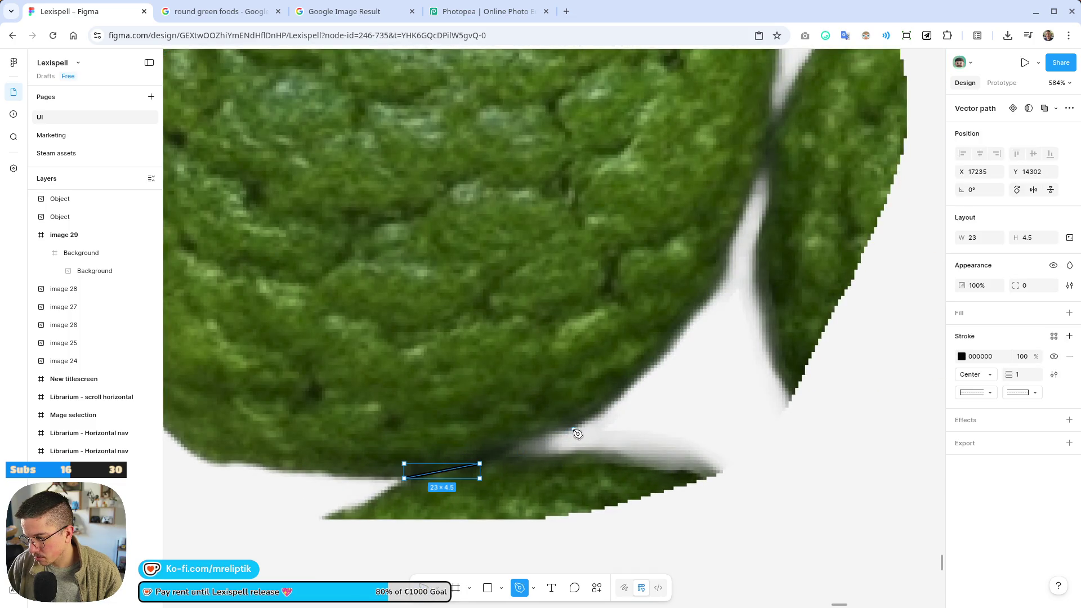
left_click(573, 431)
left_click_drag(687, 336, 691, 328)
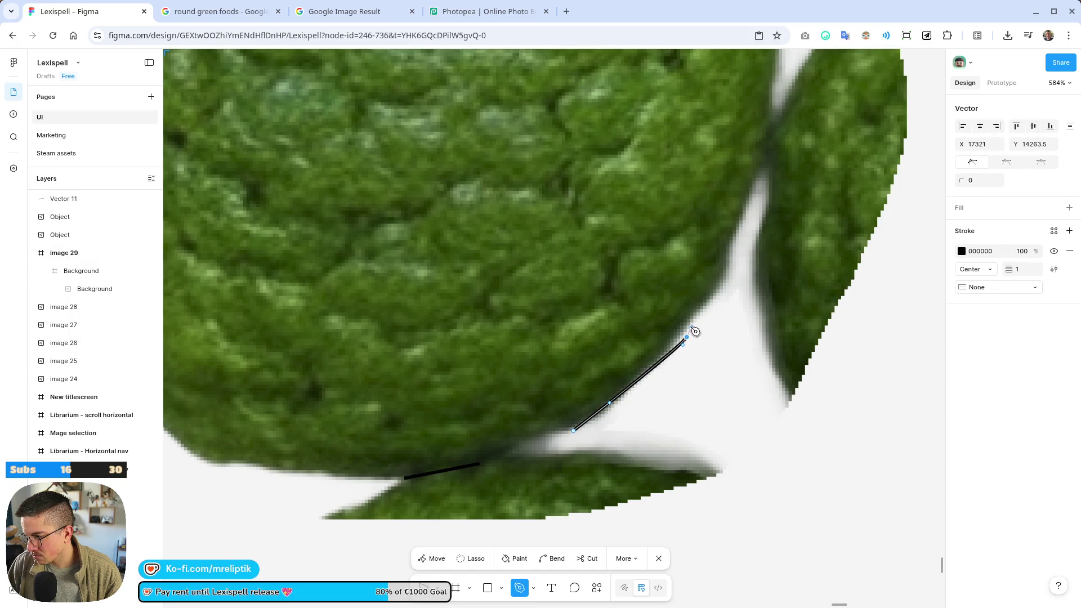
left_click(777, 104)
scroll(639, 260, "down", 5)
scroll(639, 295, "up", 5)
left_click(700, 415)
left_click(483, 333)
scroll(483, 333, "down", 5)
- Continue the outline down the left and along the bottom curve, close it, and remove its stroke
left_click(280, 233)
left_click(422, 416)
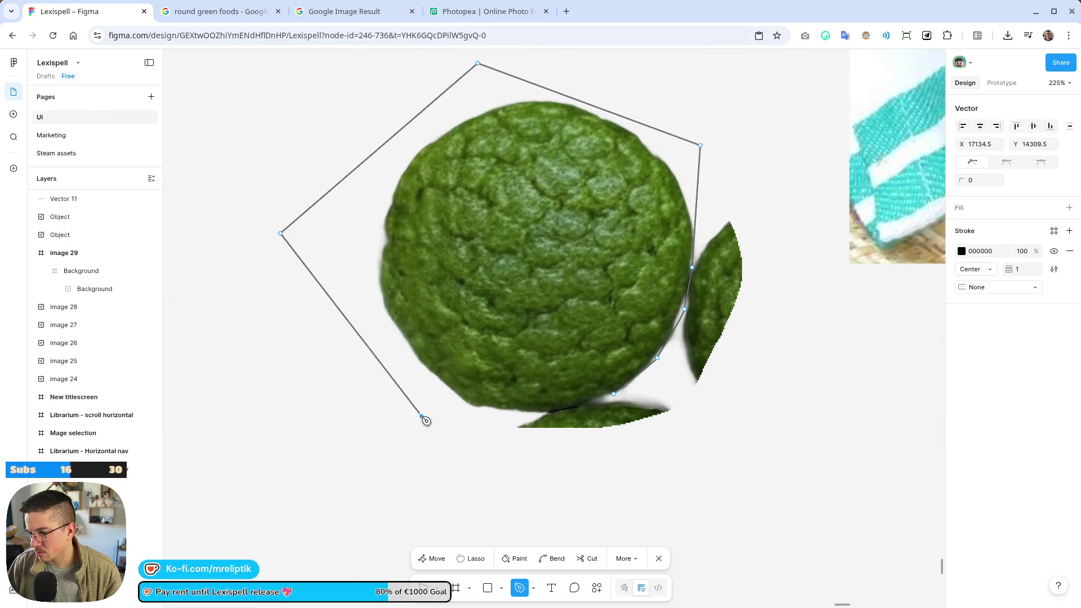
left_click(513, 417)
scroll(516, 418, "up", 5)
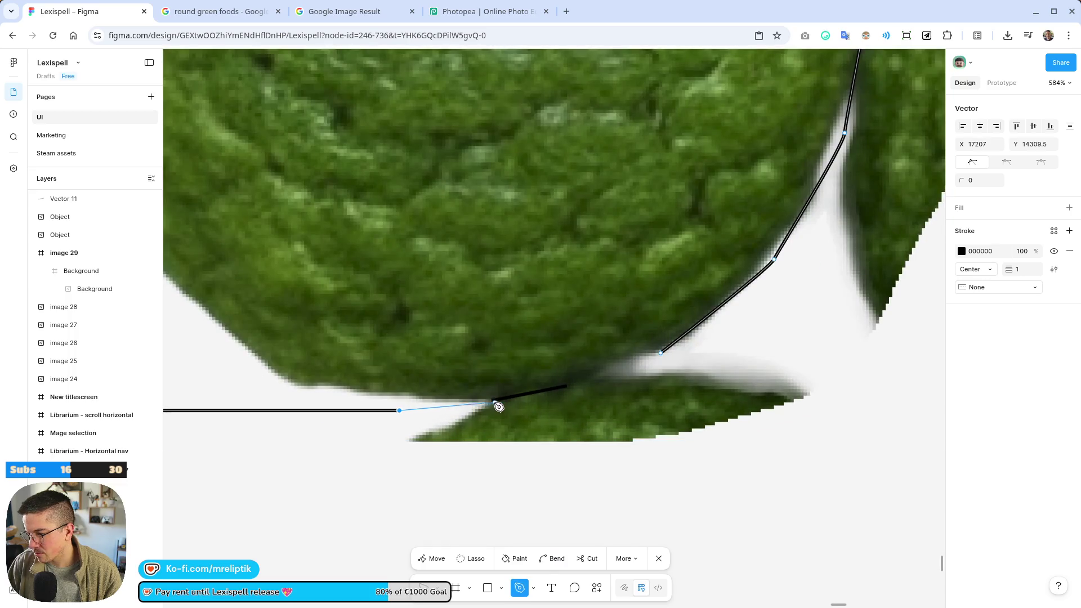
scroll(498, 406, "up", 3)
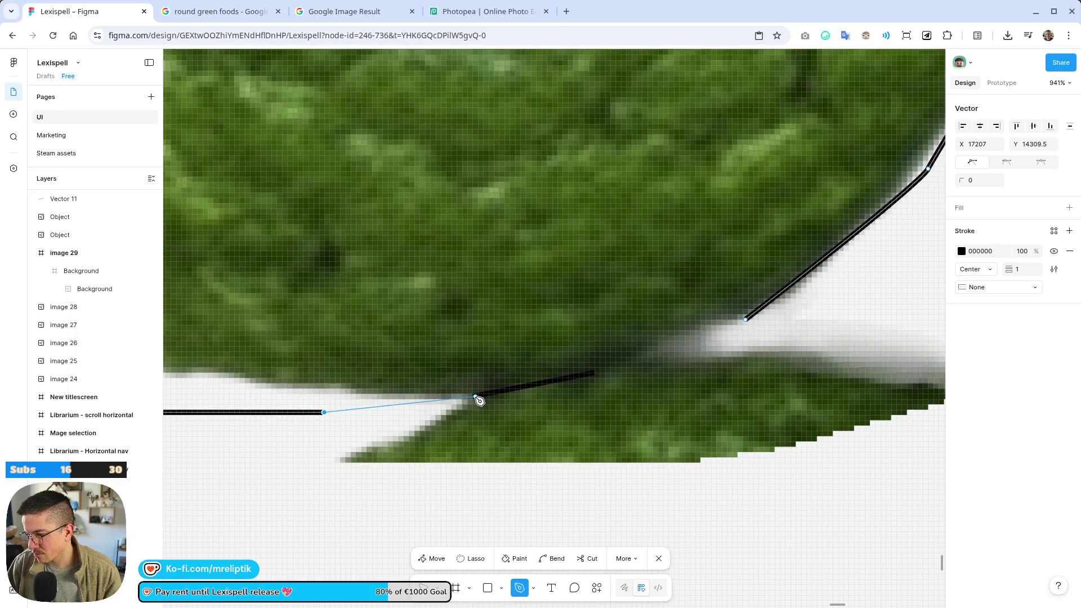
left_click(475, 396)
left_click(650, 359)
left_click(747, 322)
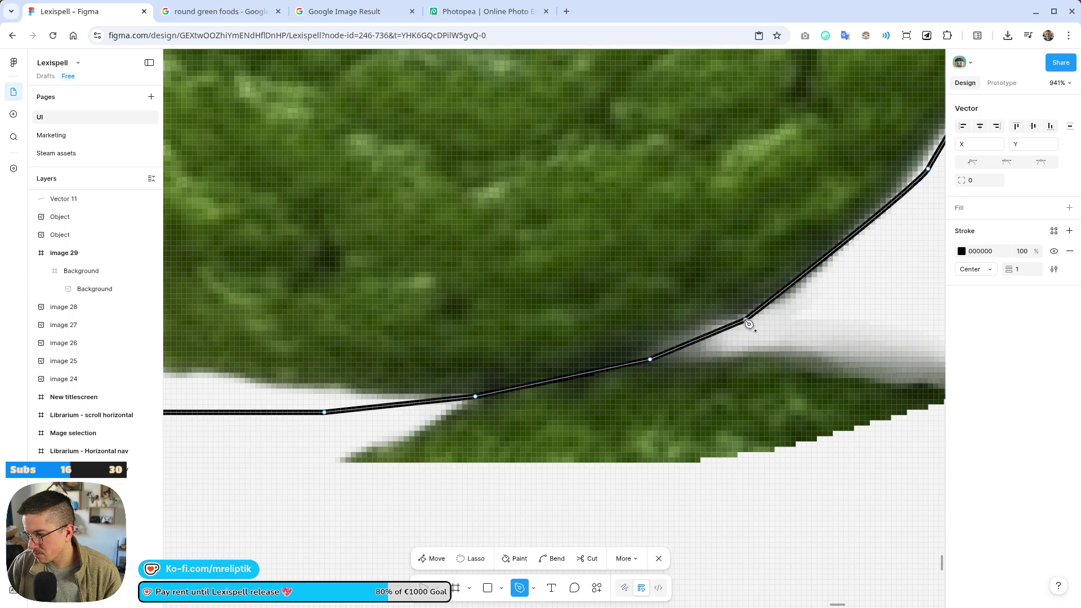
scroll(560, 338, "down", 10)
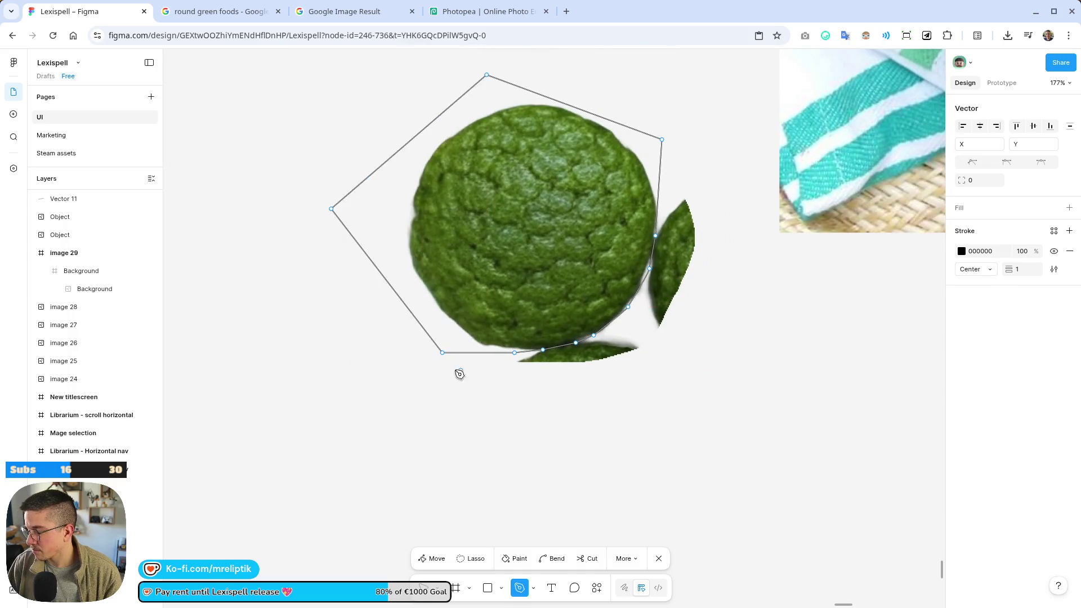
scroll(303, 368, "down", 3)
left_click(1069, 251)
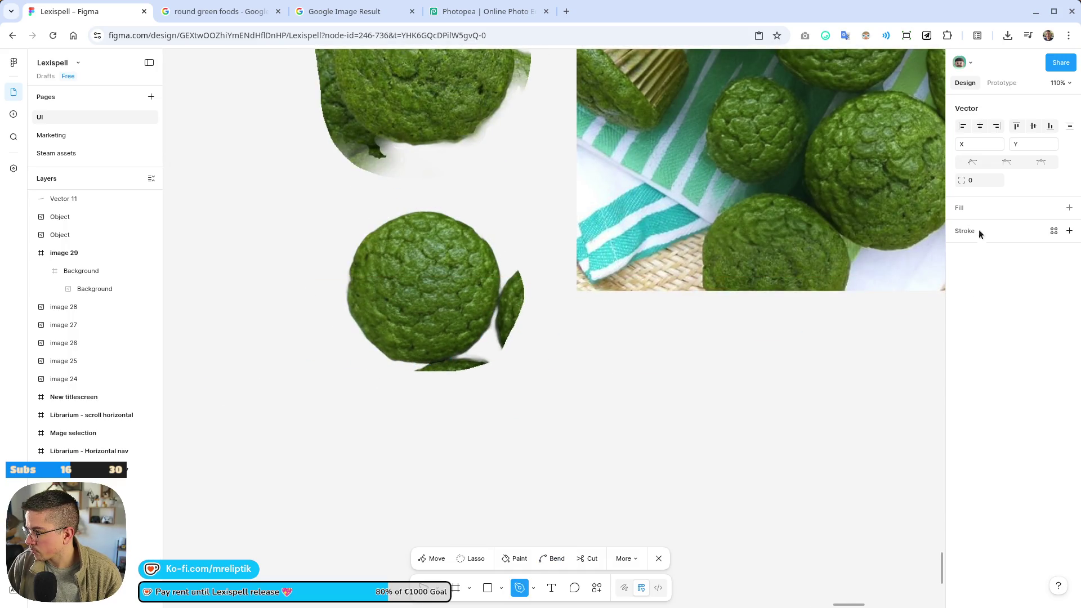
- Give the outline a D9D9D9 grey fill and delete the earlier muffin Object
left_click(1069, 207)
left_click(961, 228)
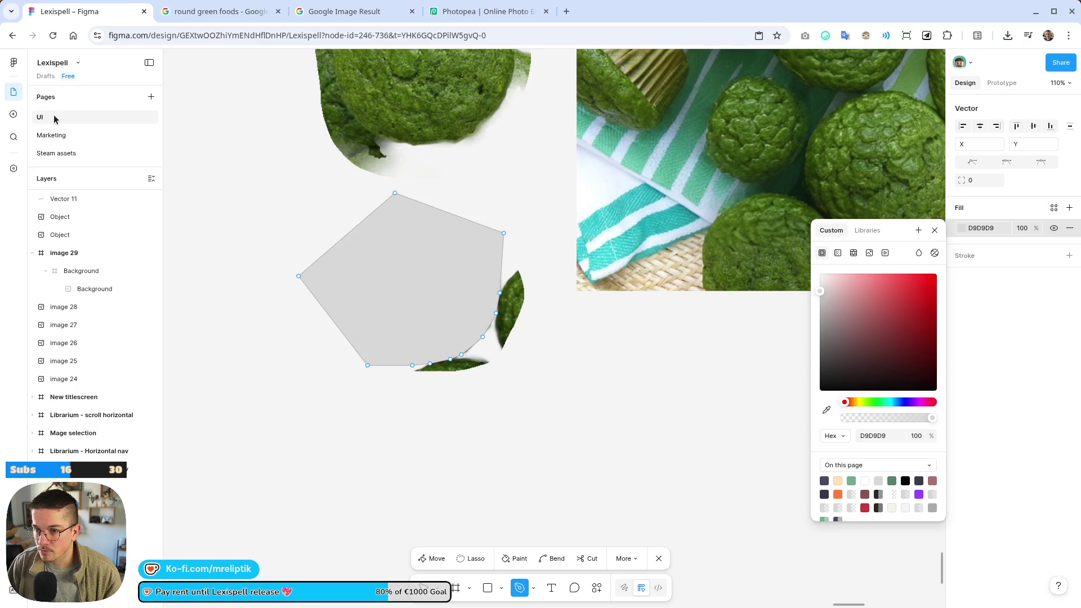
left_click(421, 587)
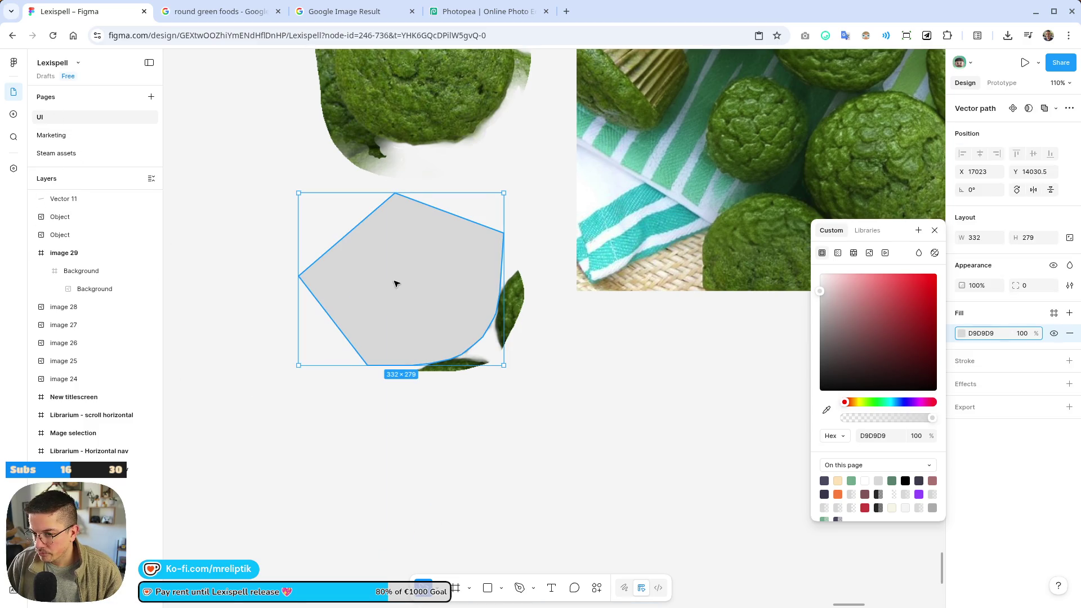
left_click(64, 234)
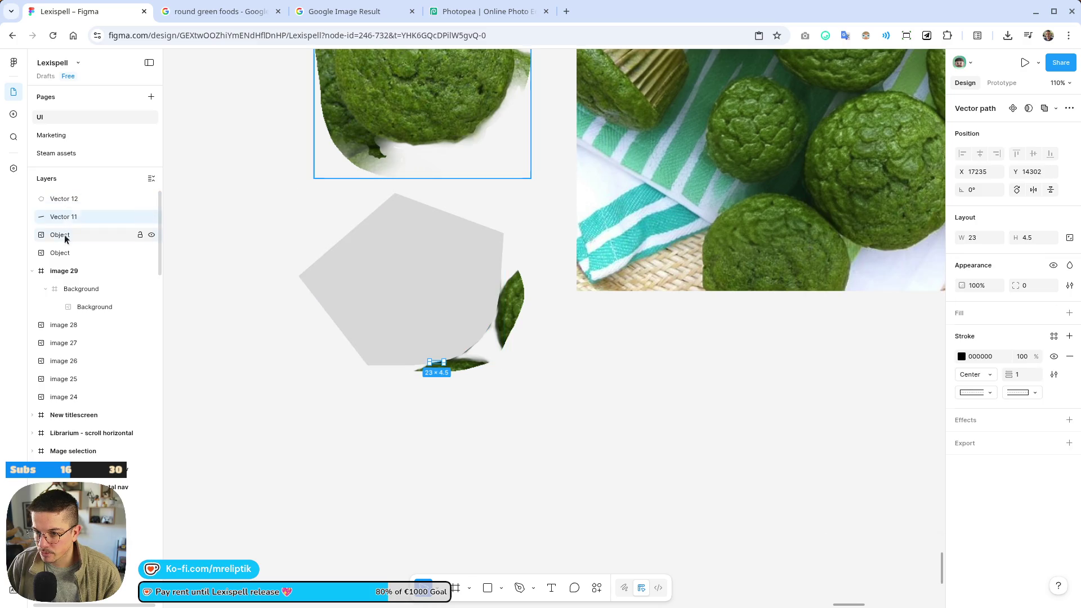
left_click(60, 252)
left_click(60, 234)
key("Delete")
- Move the muffin image above Vector 12, delete stray Vector 11, and select both layers
left_click(464, 301)
left_click(538, 302)
left_click(517, 307)
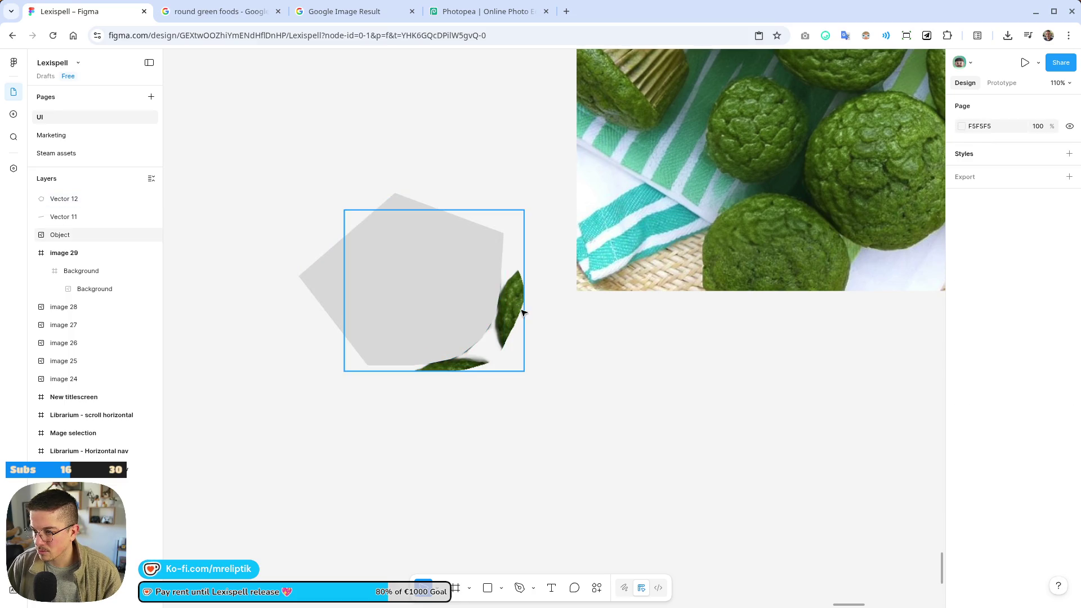
left_click_drag(77, 203, 76, 198)
left_click(59, 239)
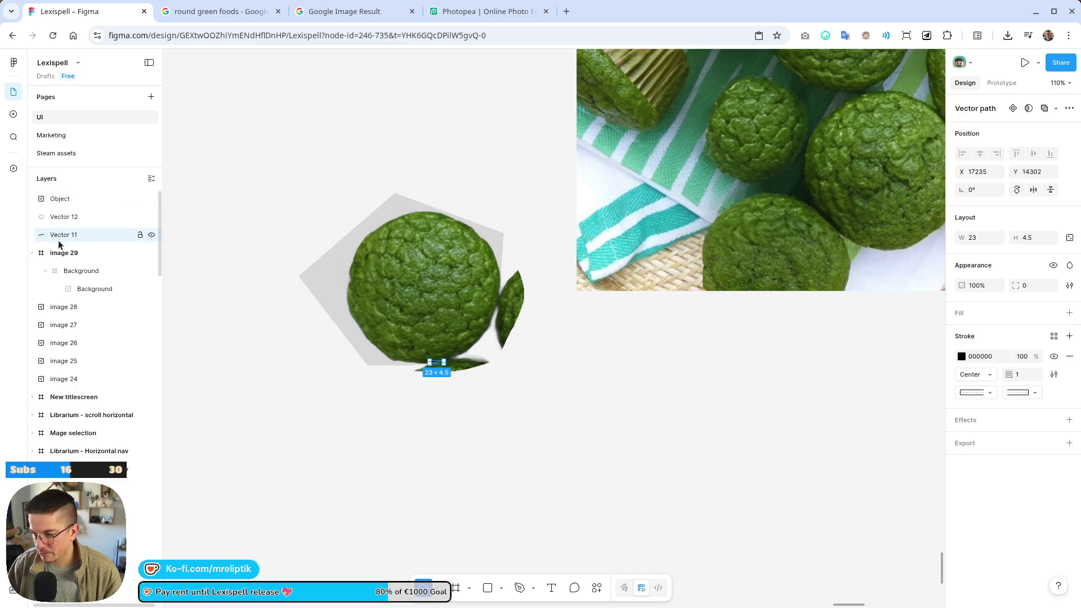
key("Delete")
left_click(59, 198)
left_click(64, 217, "shift")
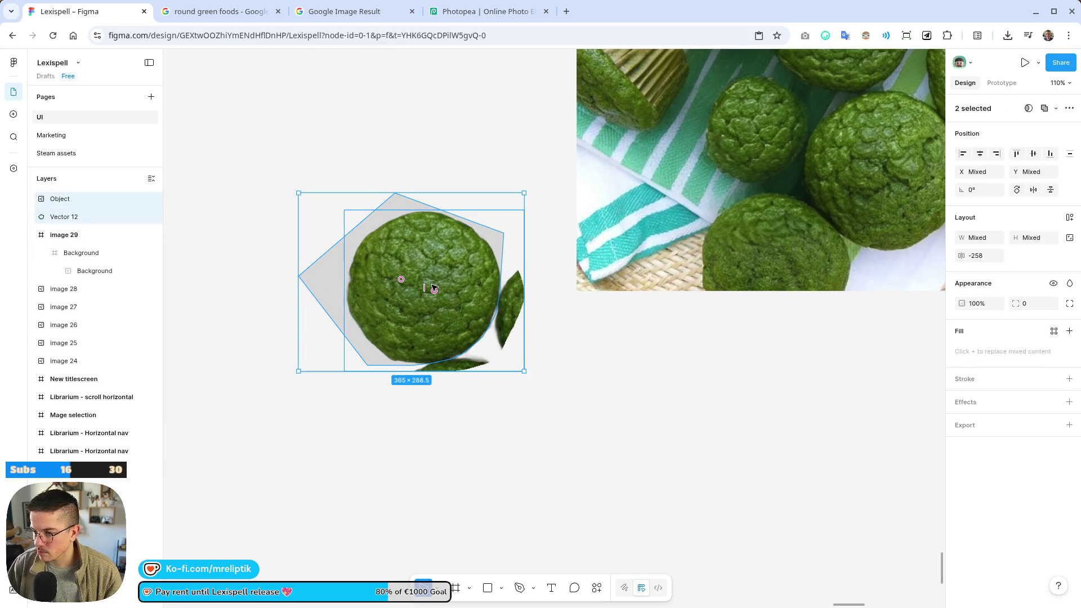
- Use Vector 12 as a mask for the muffin image, creating a Mask group
right_click(471, 407)
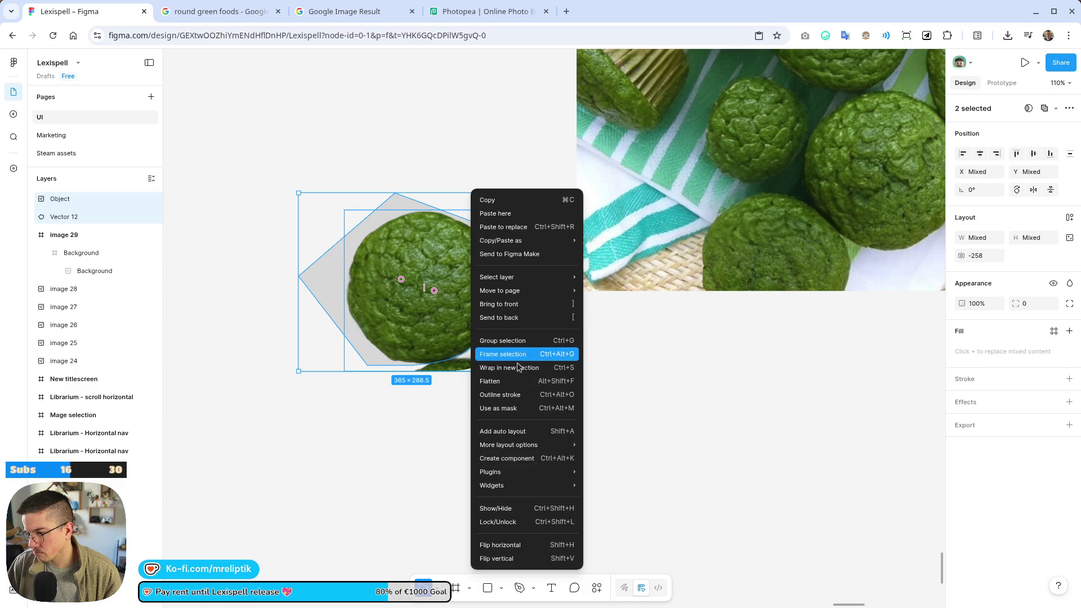
left_click(501, 407)
left_click(499, 393)
scroll(395, 315, "down", 3)
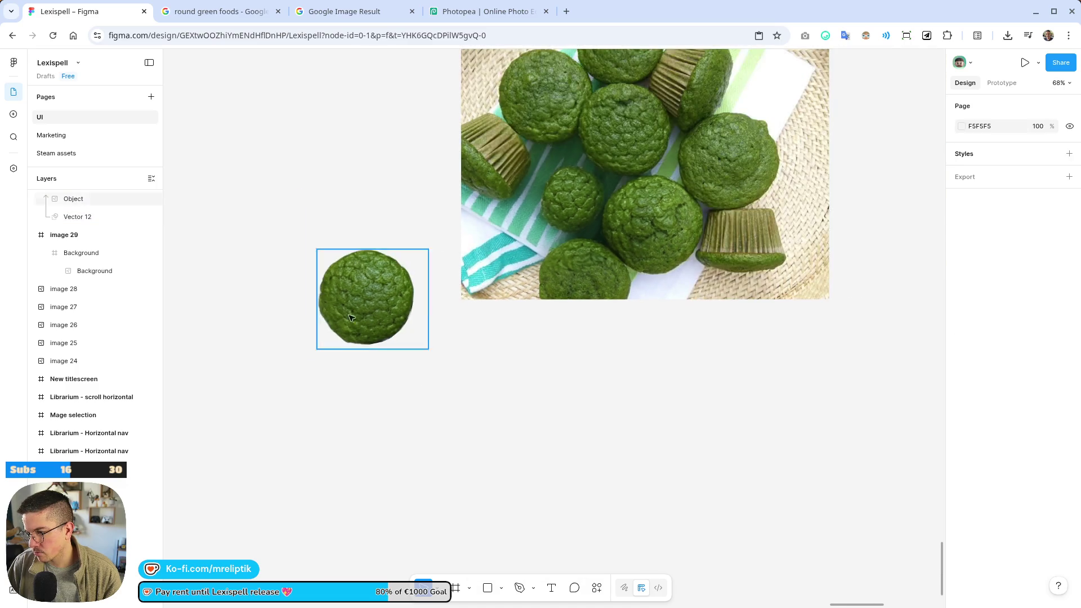
scroll(355, 351, "up", 2)
- Pull the mask outline's left vertex inward to hide the neighbouring muffin fragments
left_click(356, 350)
scroll(355, 351, "up", 2)
scroll(439, 408, "down", 4)
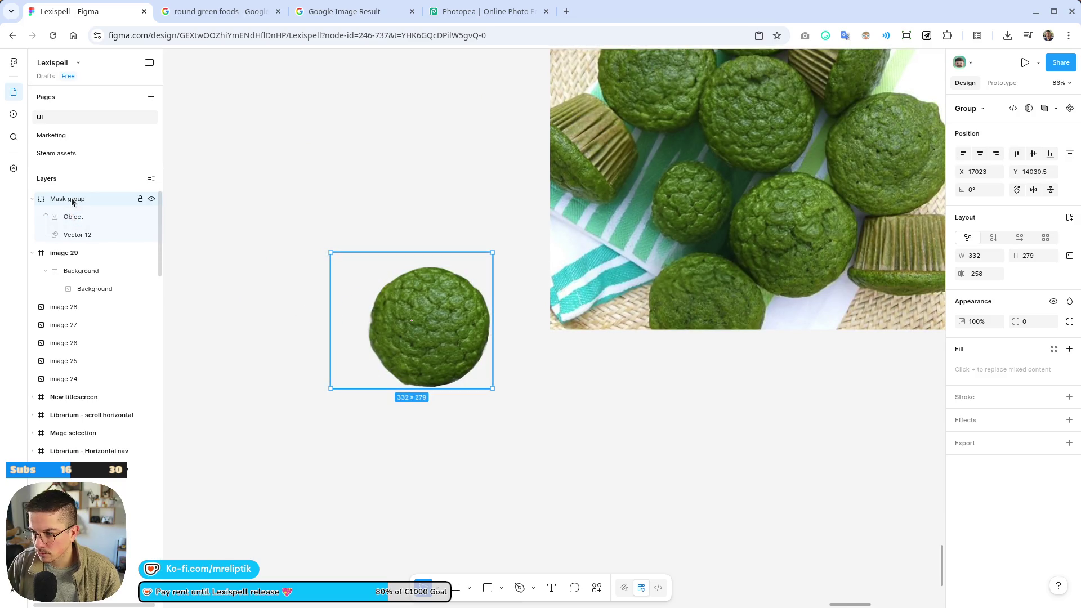
double_click(74, 217)
left_click(74, 235)
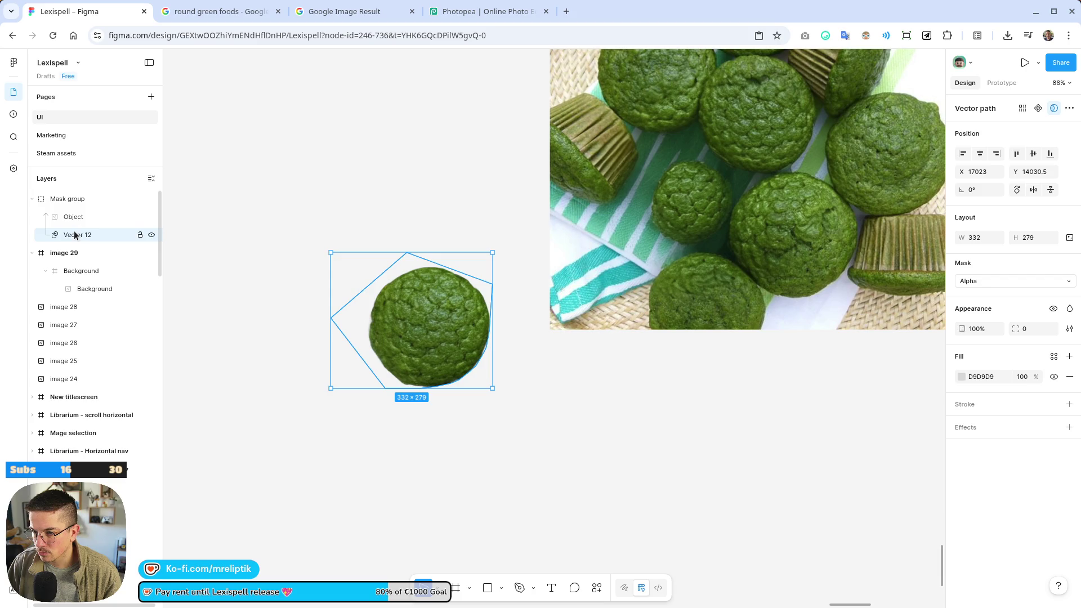
scroll(337, 302, "up", 5)
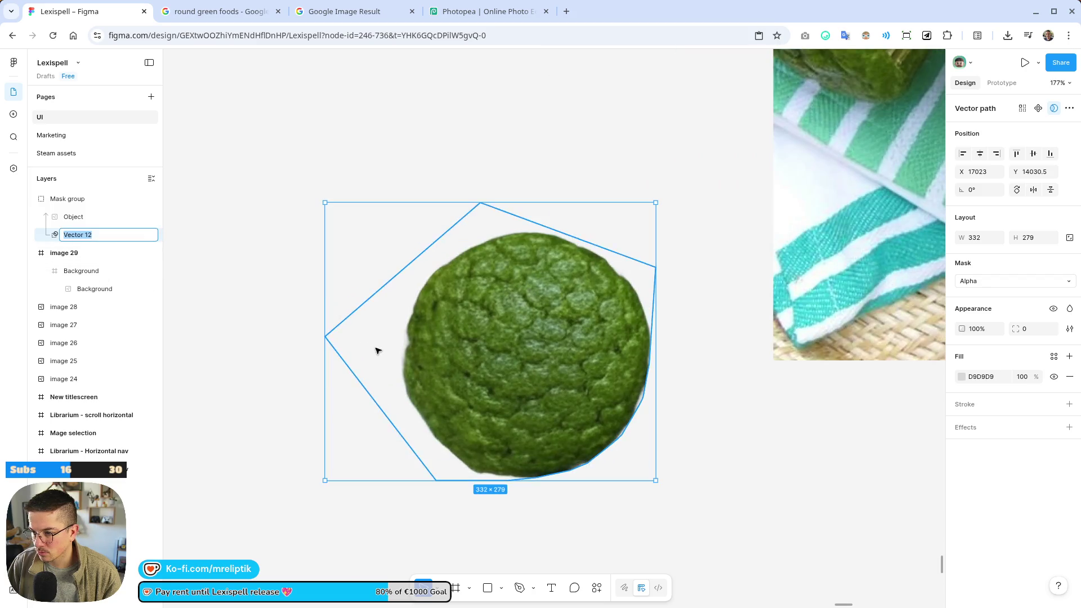
double_click(377, 350)
left_click_drag(326, 338, 398, 389)
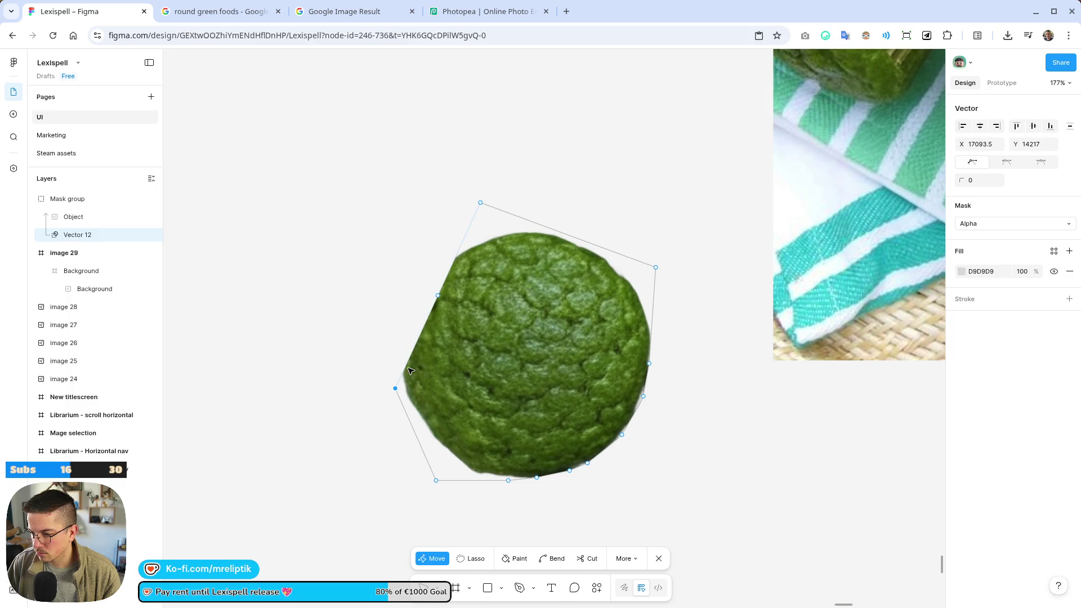
left_click(407, 365)
double_click(407, 366)
key("Escape")
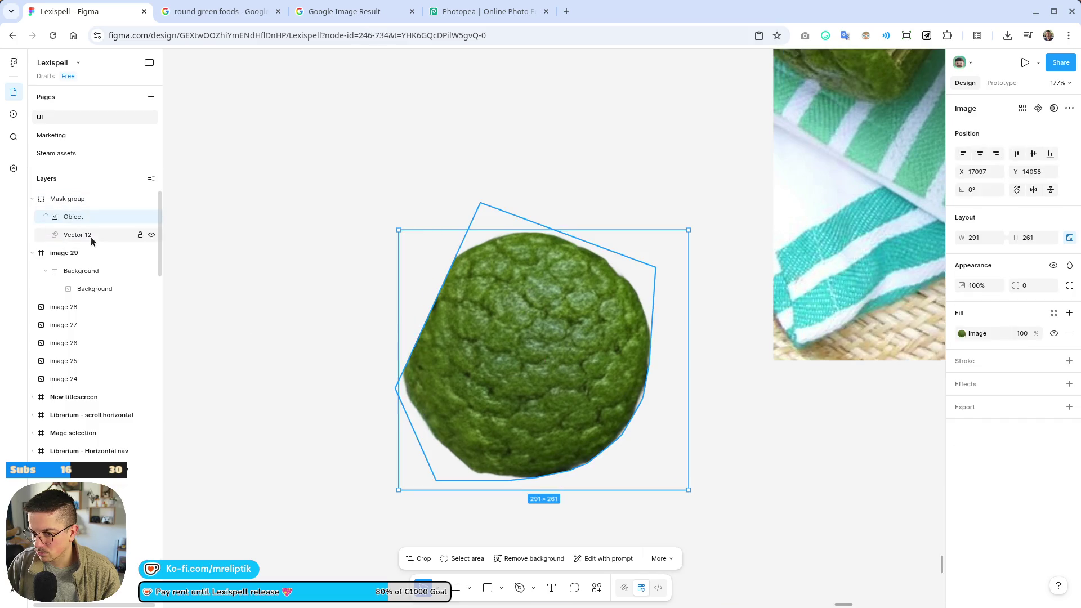